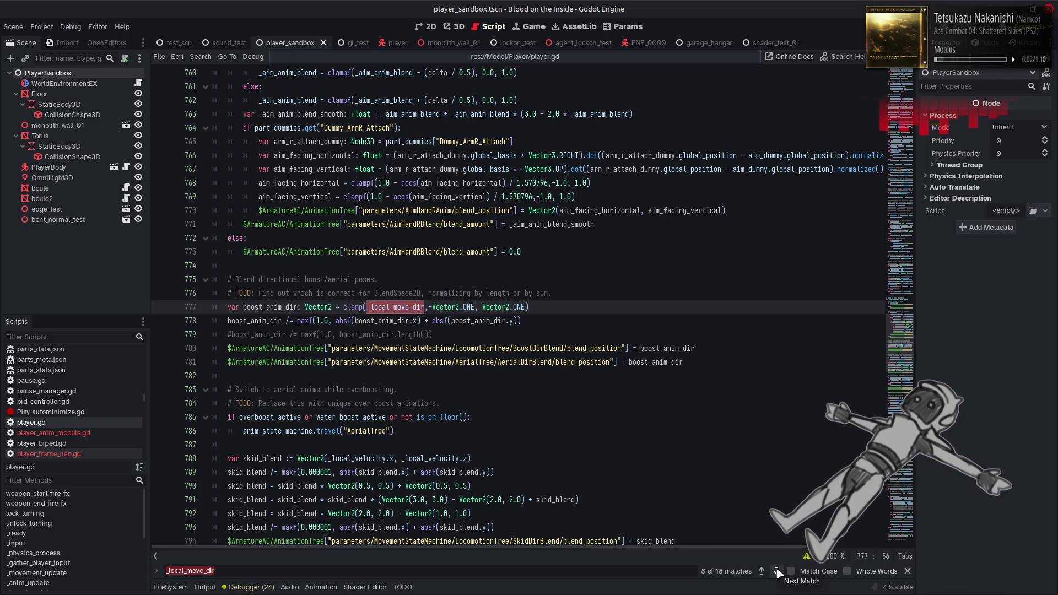
Step: Check the previous _local_move_dir match in player.gd, close the search, and switch to player_anim_module.gd
{"action": "left_click", "coordinate": [762, 571]}
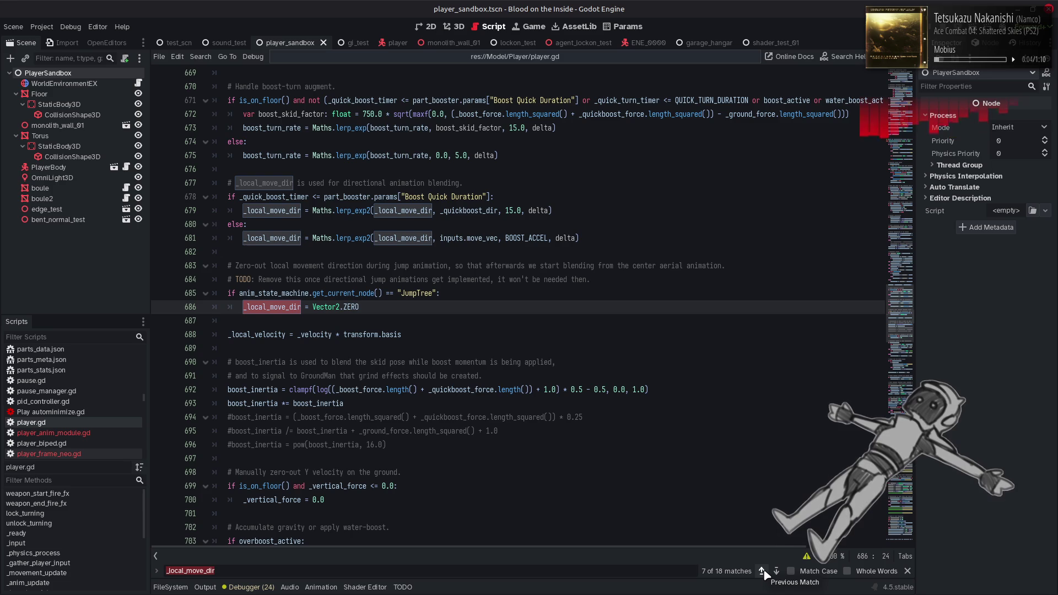
{"action": "left_click", "coordinate": [907, 571]}
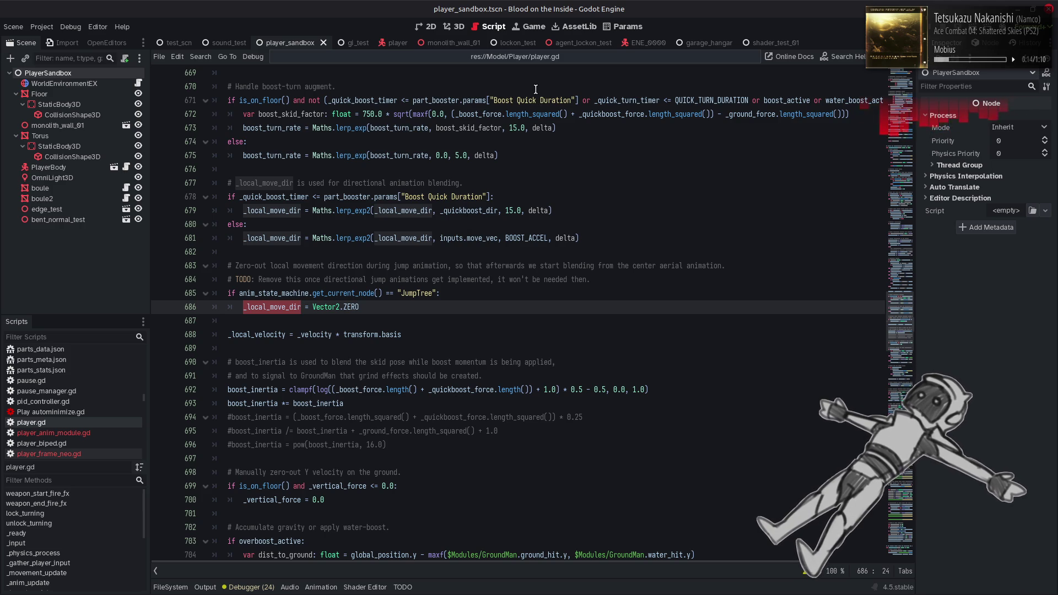
{"action": "left_click", "coordinate": [515, 57]}
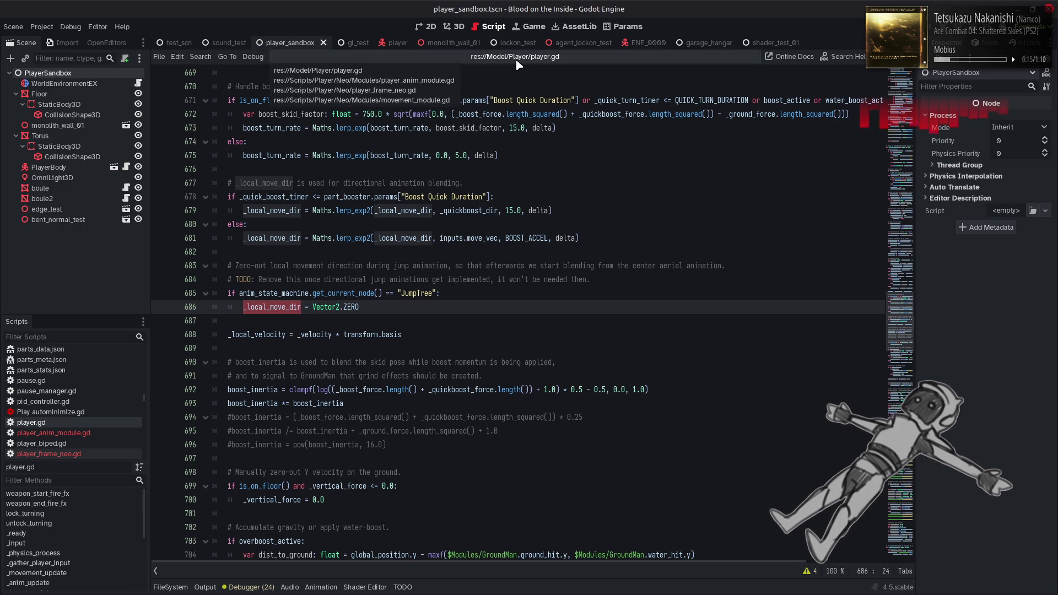
{"action": "left_click", "coordinate": [439, 82]}
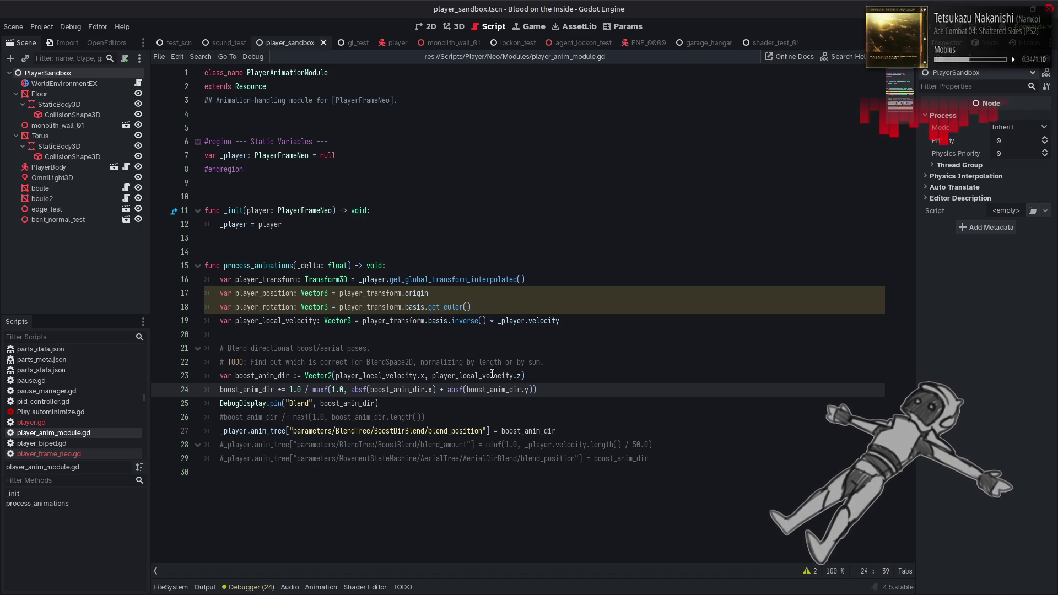
Step: Add line 24 'boost_anim_dir *= 1.0 / (1.0 + boost_anim_dir.length())', save, and run the game
{"action": "double_click", "coordinate": [269, 375]}
{"action": "key", "text": "ctrl+c"}
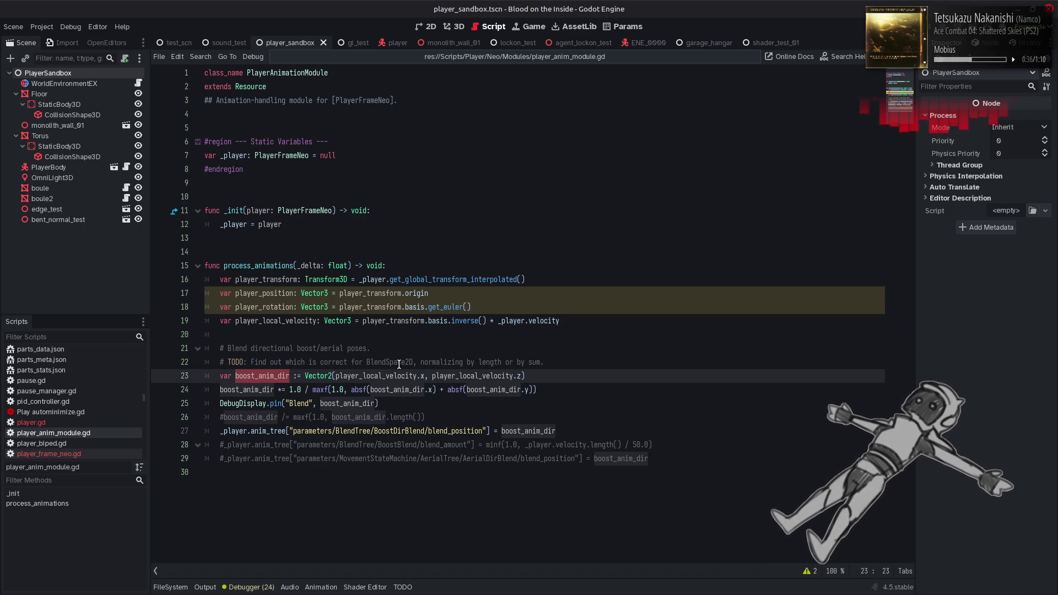
{"action": "left_click", "coordinate": [544, 376]}
{"action": "key", "text": "Return"}
{"action": "key", "text": "ctrl+v"}
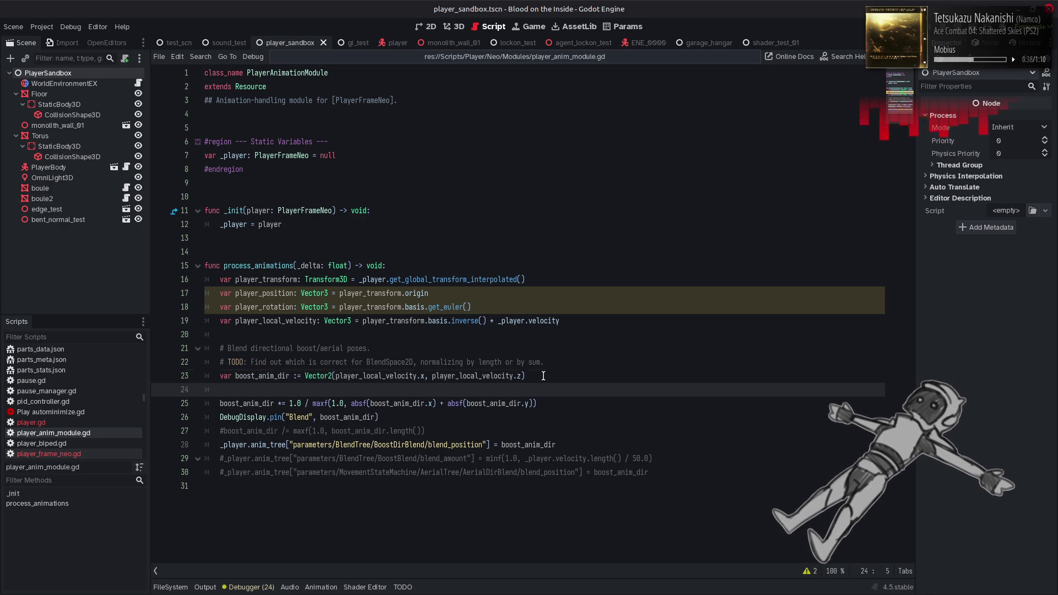
{"action": "type", "text": "1.0 / (1.0 + "}
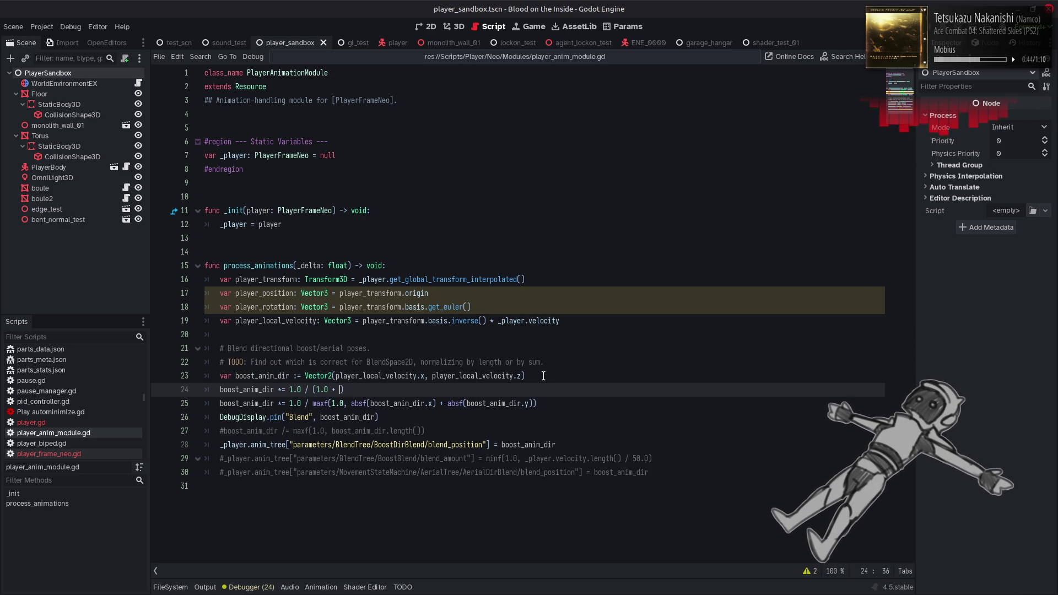
{"action": "type", "text": "boost_anim_dir.len"}
{"action": "key", "text": "Return"}
{"action": "type", "text": ")"}
{"action": "key", "text": "ctrl+s"}
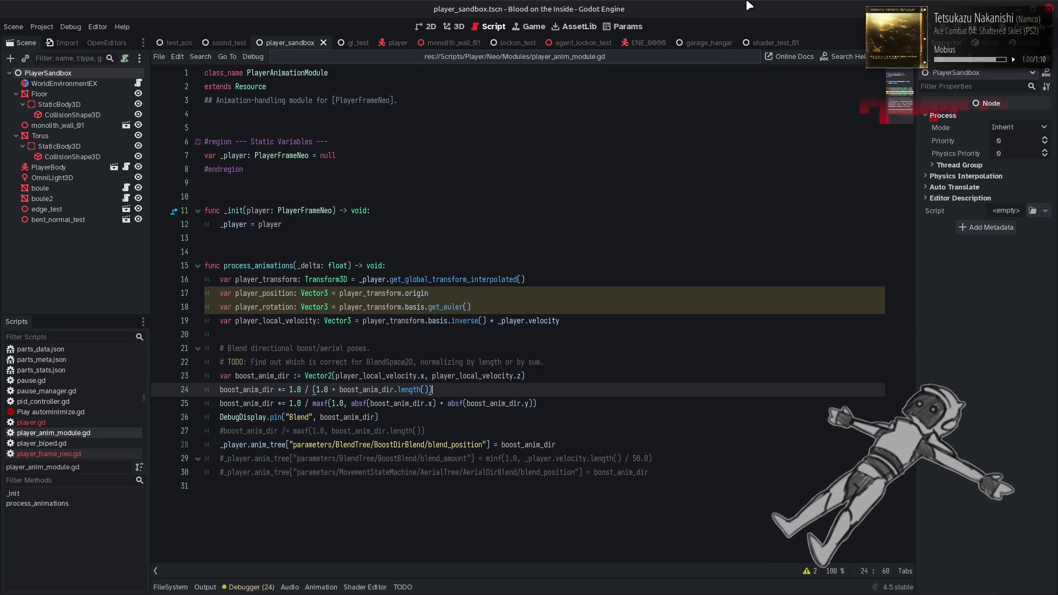
{"action": "key", "text": "F5"}
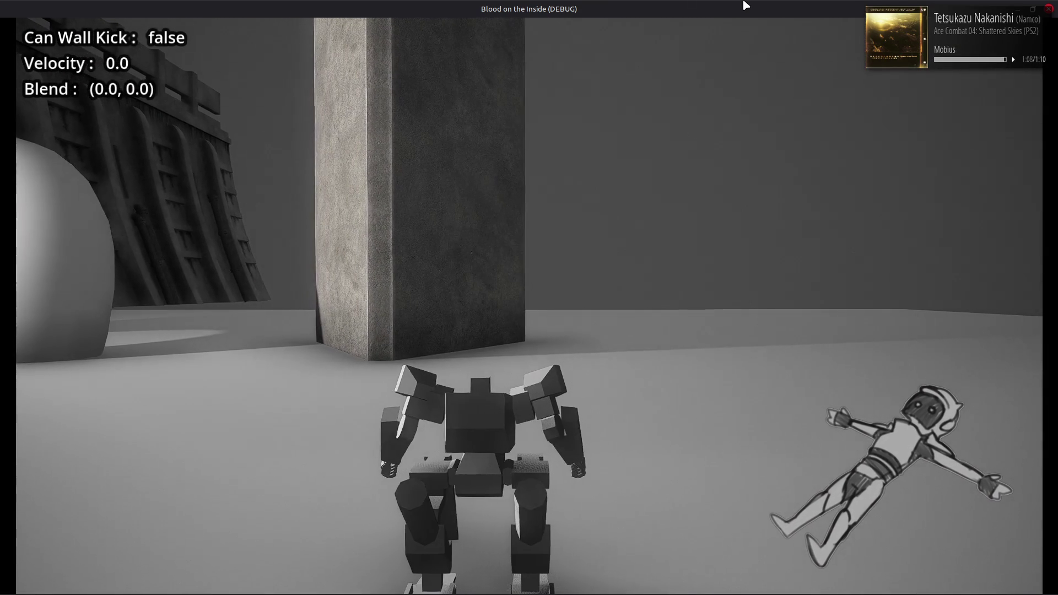
Step: Stop the game, append '* (1.0 / 50.0)' to the line 24 scaling, save, and rerun the game
{"action": "key", "text": "F8"}
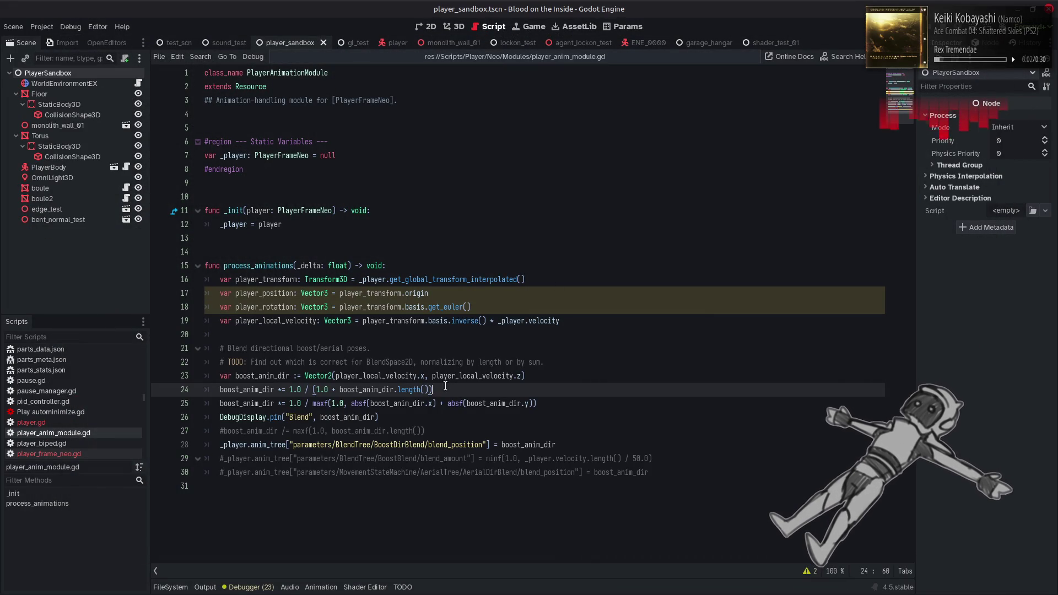
{"action": "type", "text": "*"}
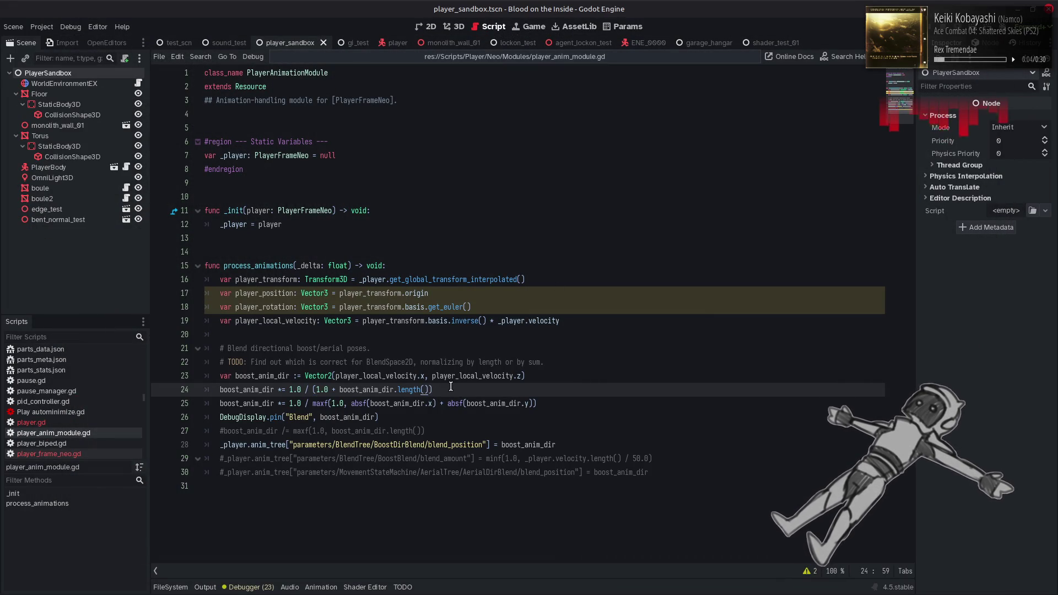
{"action": "type", "text": " (1.0 "}
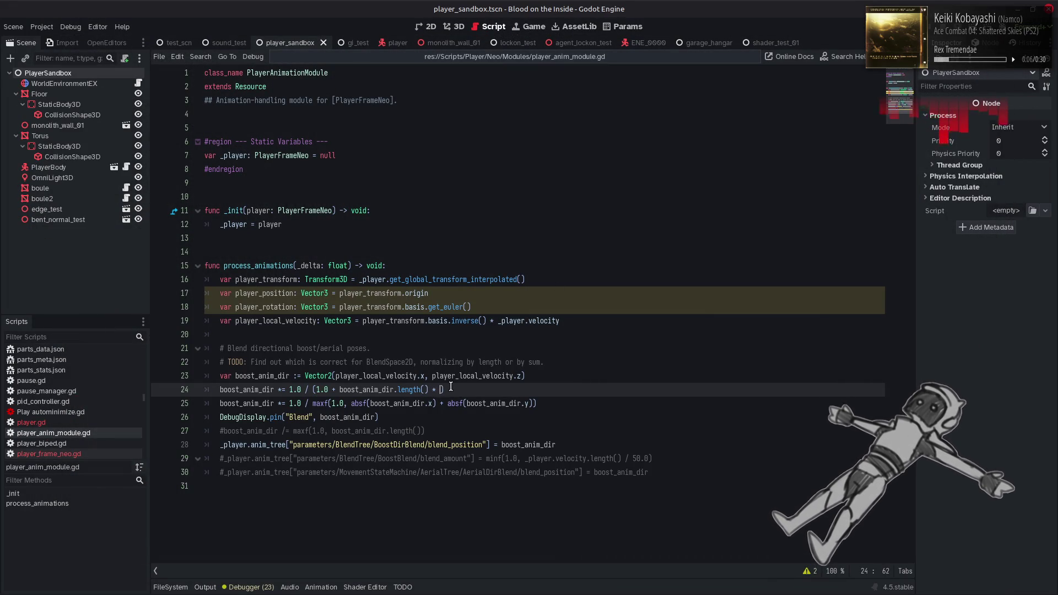
{"action": "type", "text": "/ 50.0"}
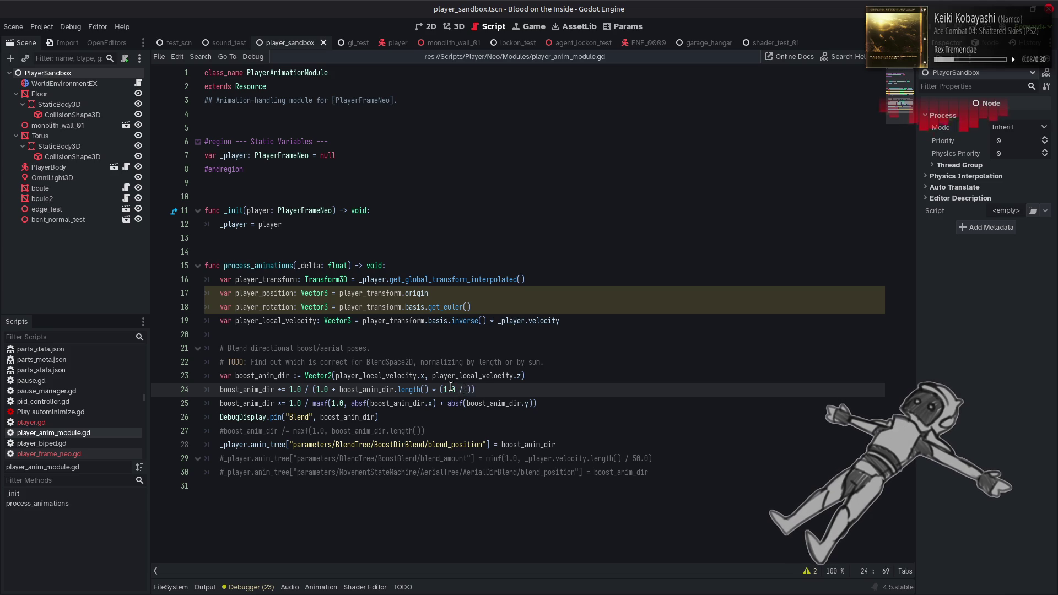
{"action": "key", "text": "ctrl+s"}
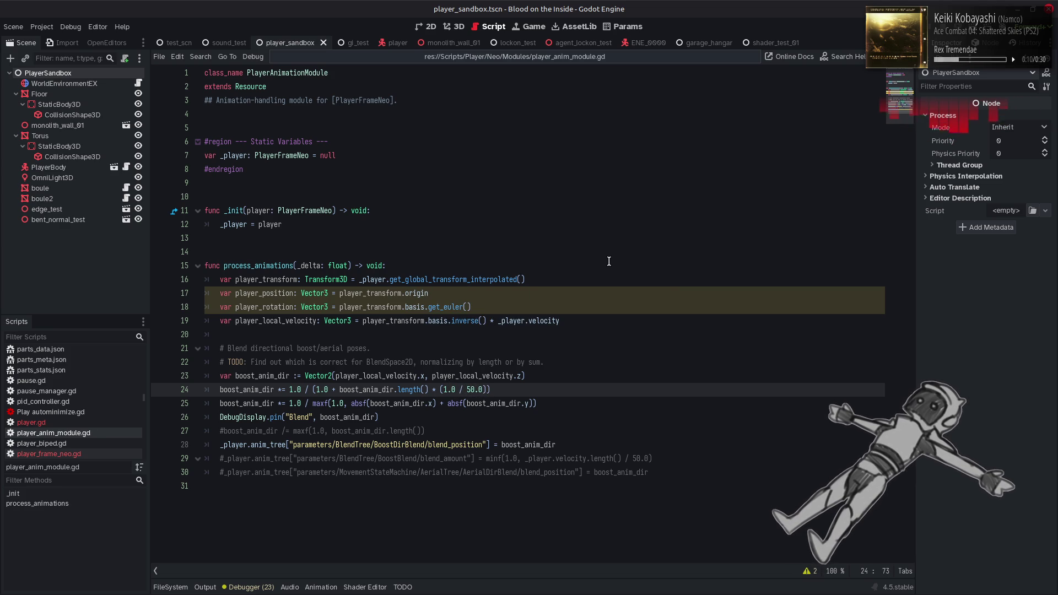
{"action": "left_click", "coordinate": [970, 32]}
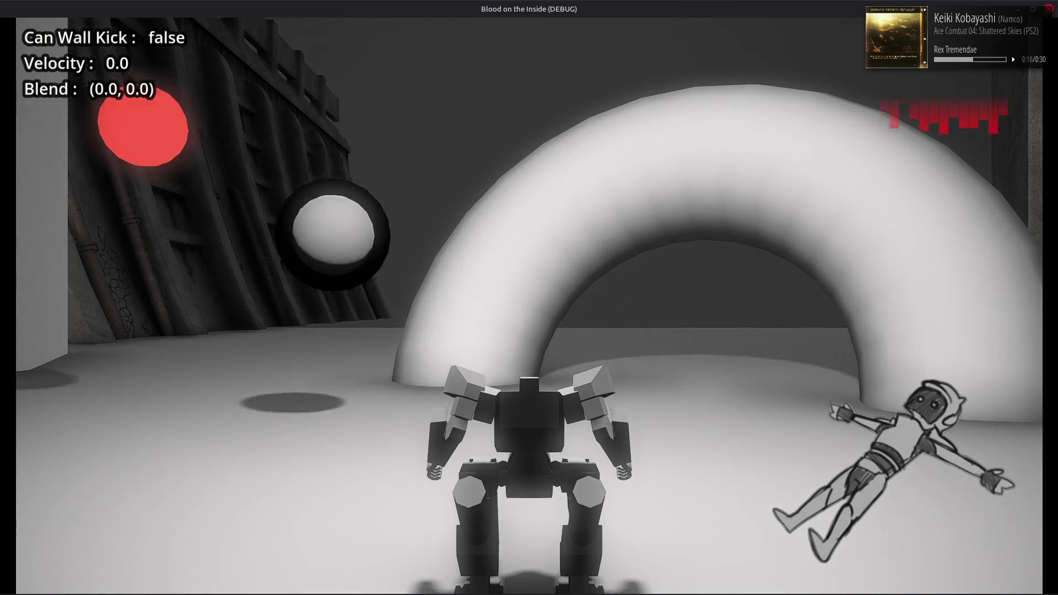
Step: Run forward and strafe right, watching Blend reach (0.898126, 0.101874), then quit the game
{"action": "key", "text": "w"}
{"action": "key", "text": "d"}
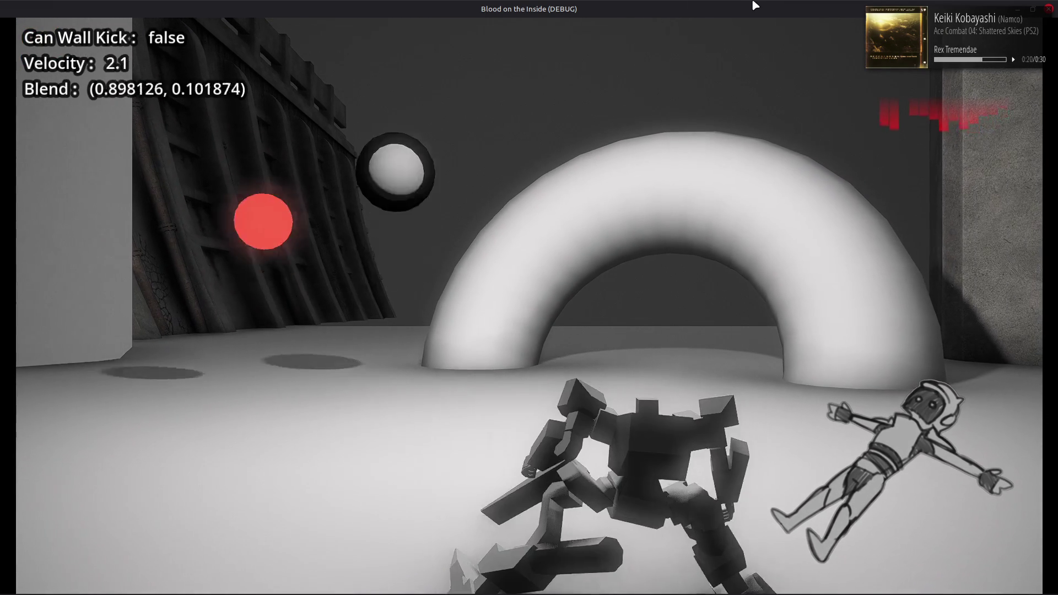
{"action": "key", "text": "d"}
{"action": "key", "text": "d"}
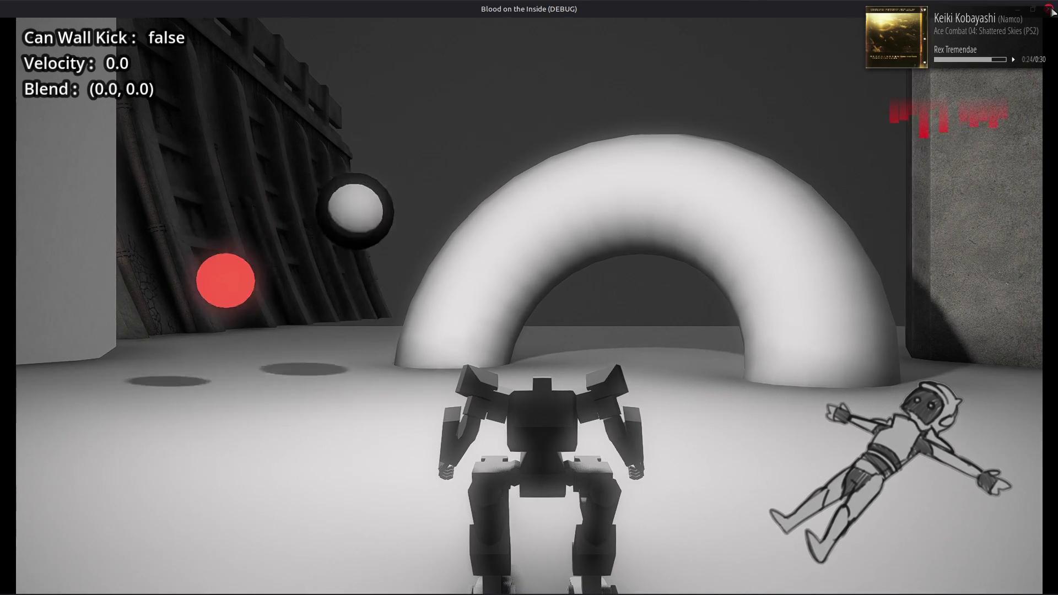
{"action": "key", "text": "Escape"}
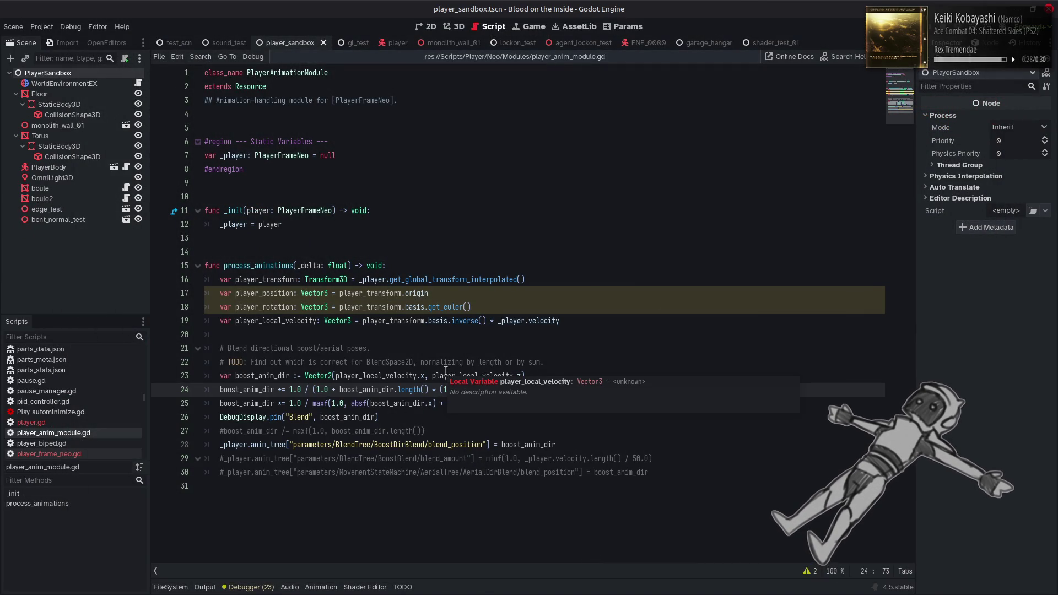
Step: Comment out the length-based scaling on line 24
{"action": "left_click", "coordinate": [481, 352]}
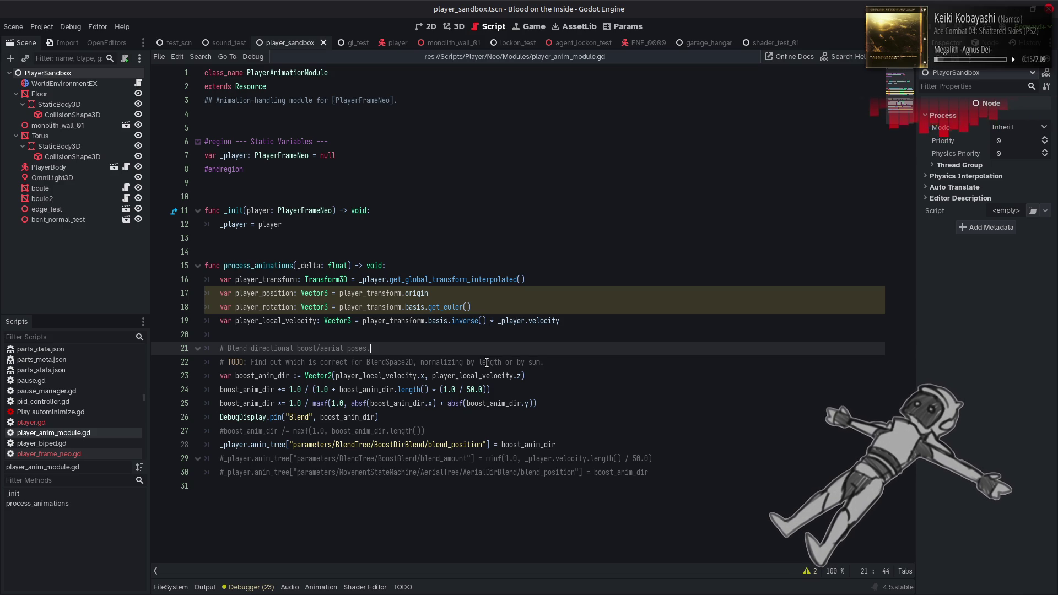
{"action": "mouse_move", "coordinate": [519, 373]}
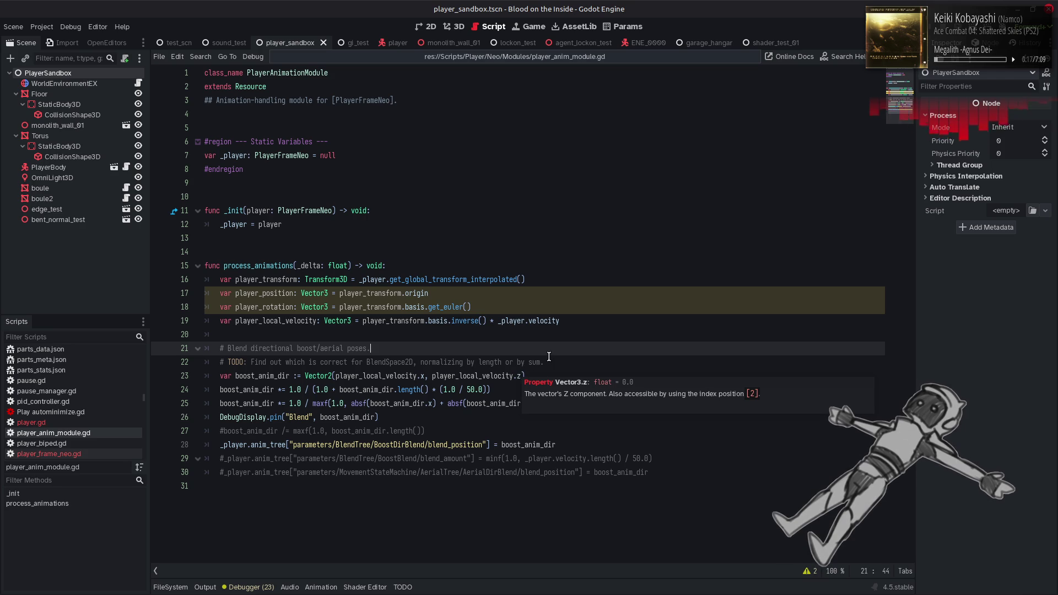
{"action": "left_click", "coordinate": [549, 357]}
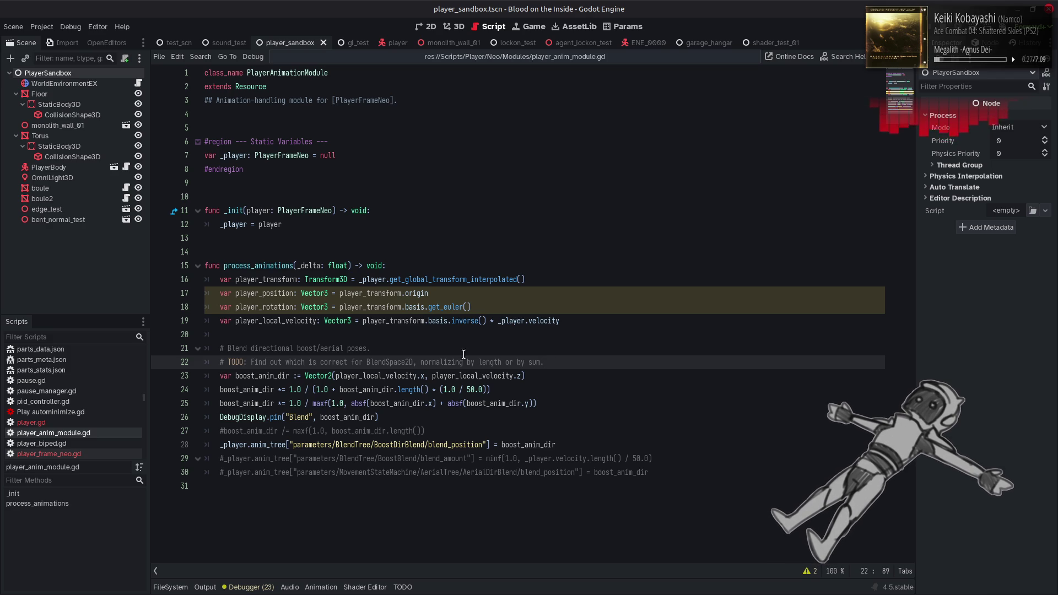
{"action": "left_click", "coordinate": [220, 390]}
{"action": "type", "text": "#"}
Step: Append '.limit_length(50.0) * (1.0 / 50.0)' to line 23, save, and run the game
{"action": "left_click", "coordinate": [578, 379]}
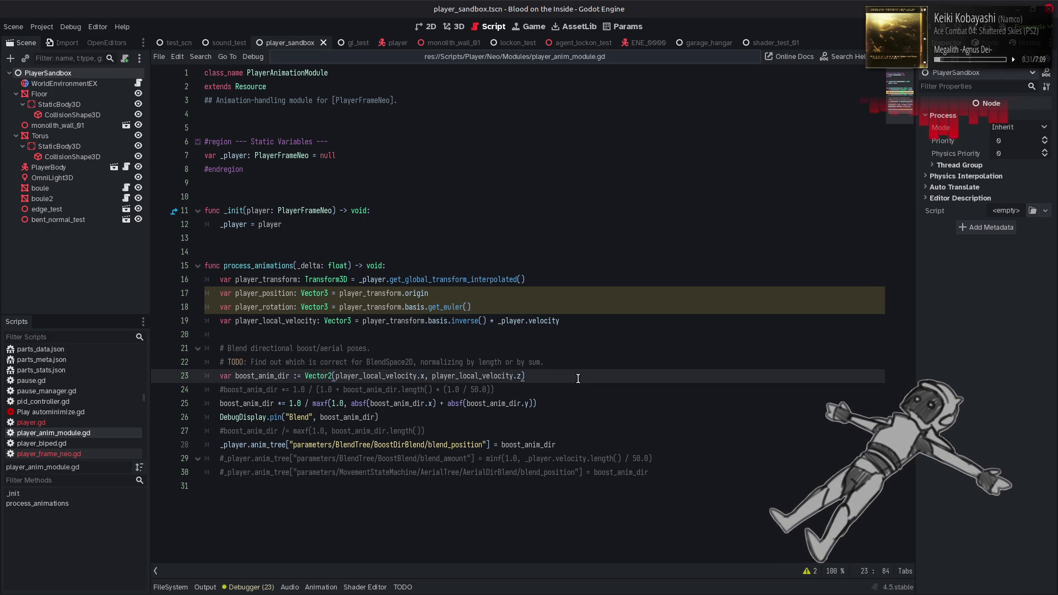
{"action": "left_click_drag", "start_coordinate": [433, 390], "coordinate": [490, 391]}
{"action": "left_click", "coordinate": [544, 379]}
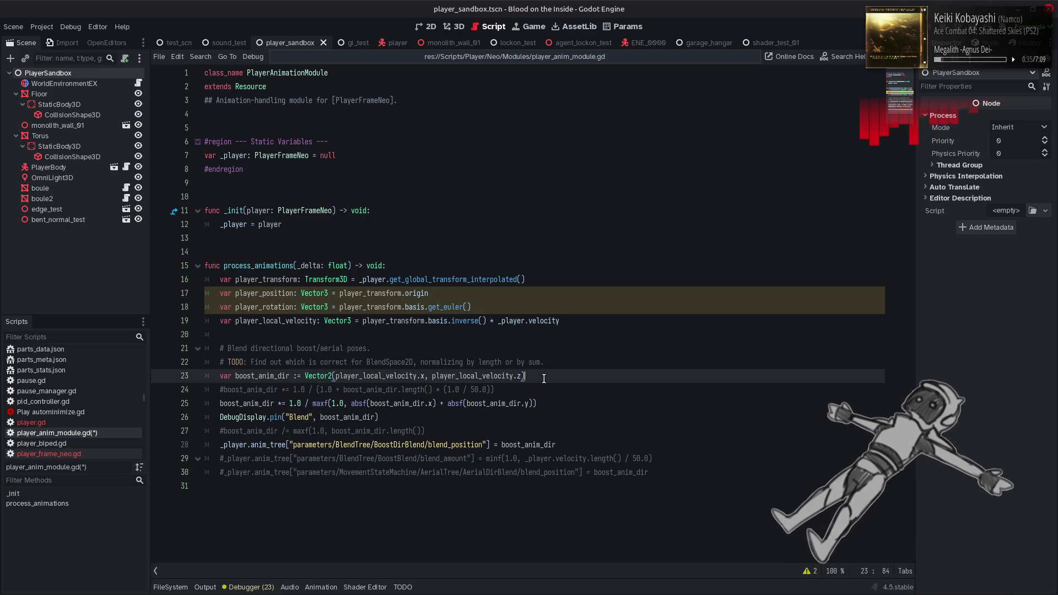
{"action": "type", "text": ".limit_length(5"}
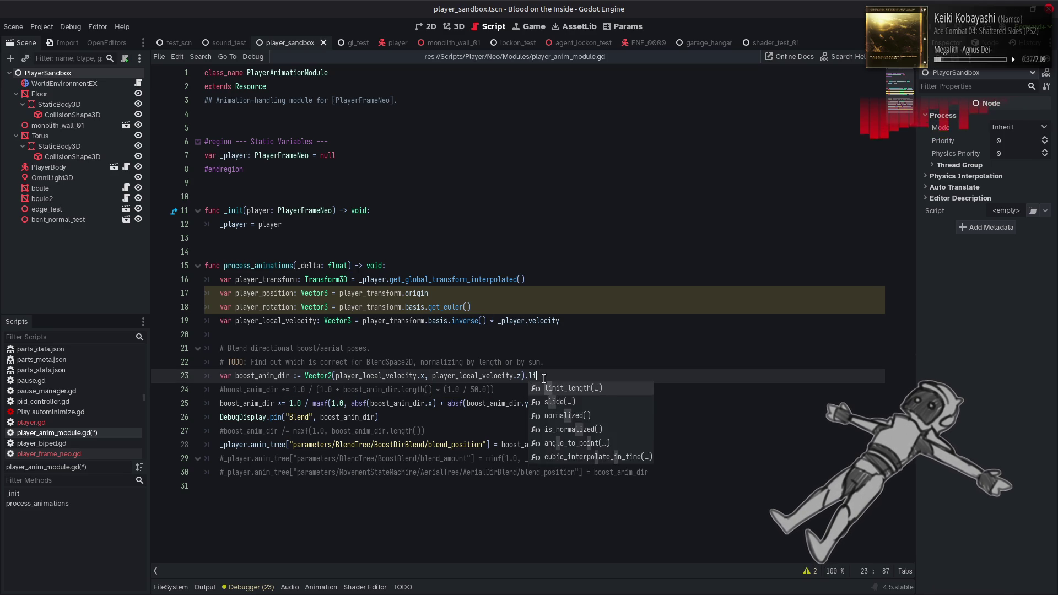
{"action": "type", "text": "0.0"}
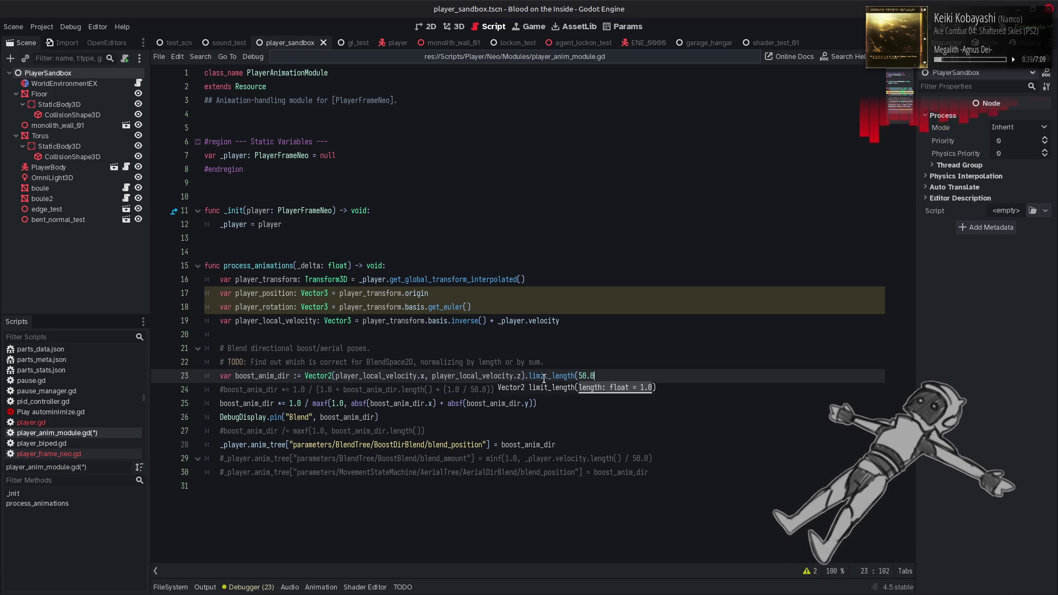
{"action": "type", "text": ")  * (1.0 / 50.0)"}
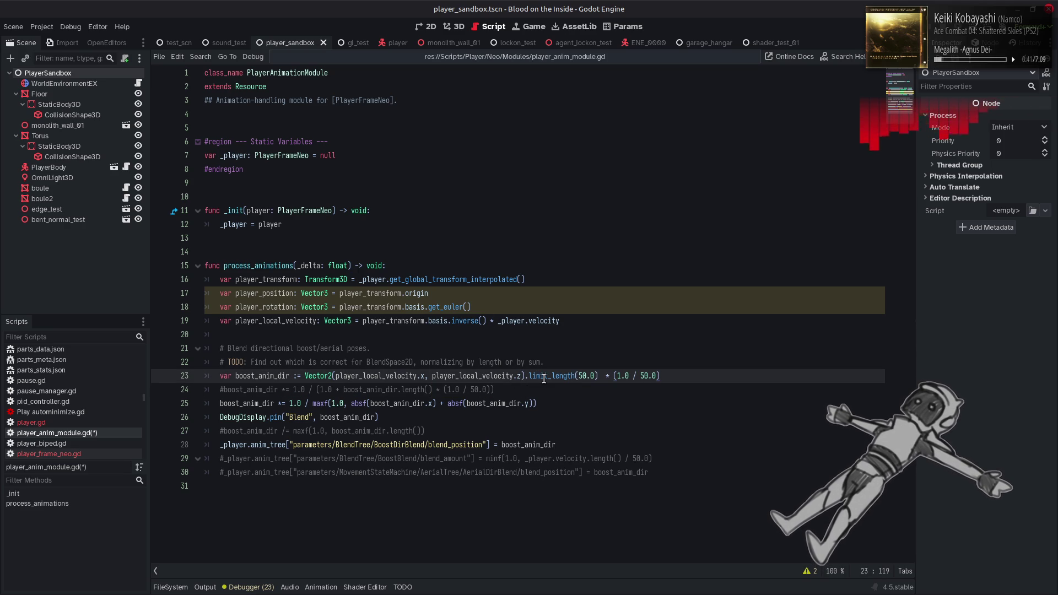
{"action": "left_click", "coordinate": [605, 376]}
{"action": "key", "text": "BackSpace"}
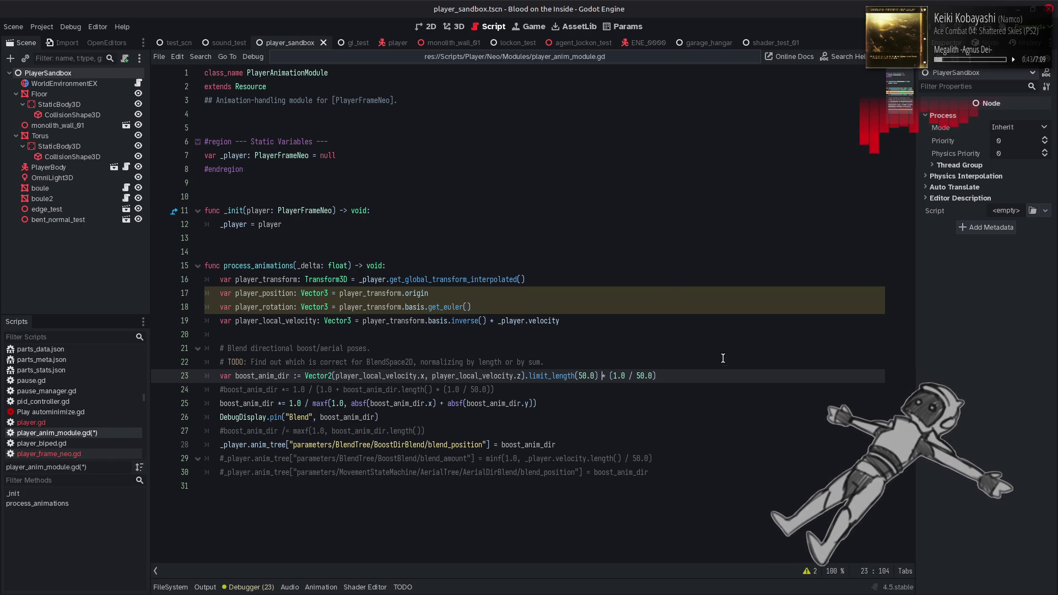
{"action": "key", "text": "ctrl+s"}
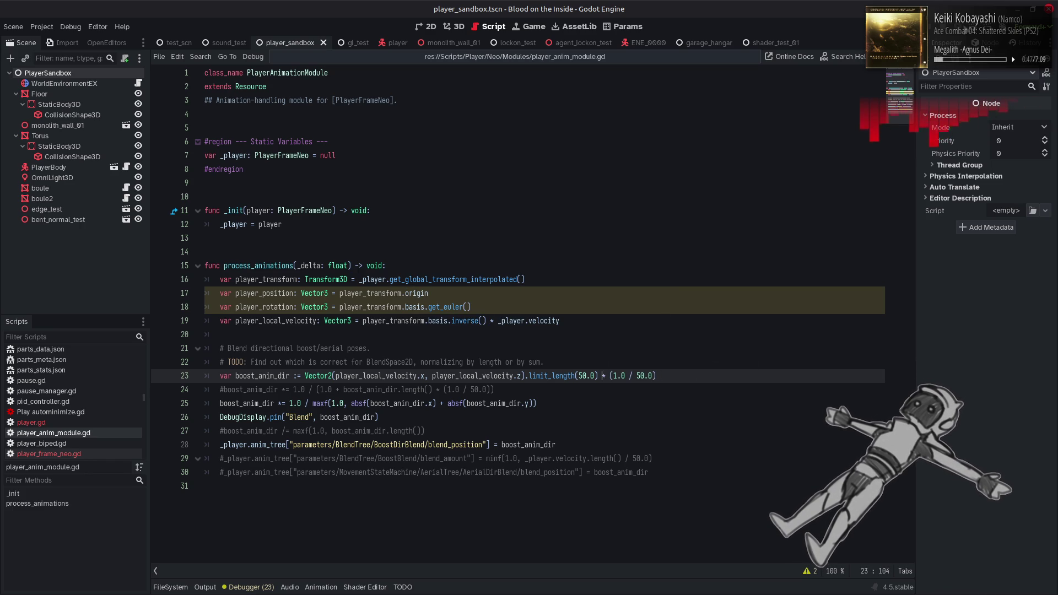
{"action": "left_click", "coordinate": [966, 30]}
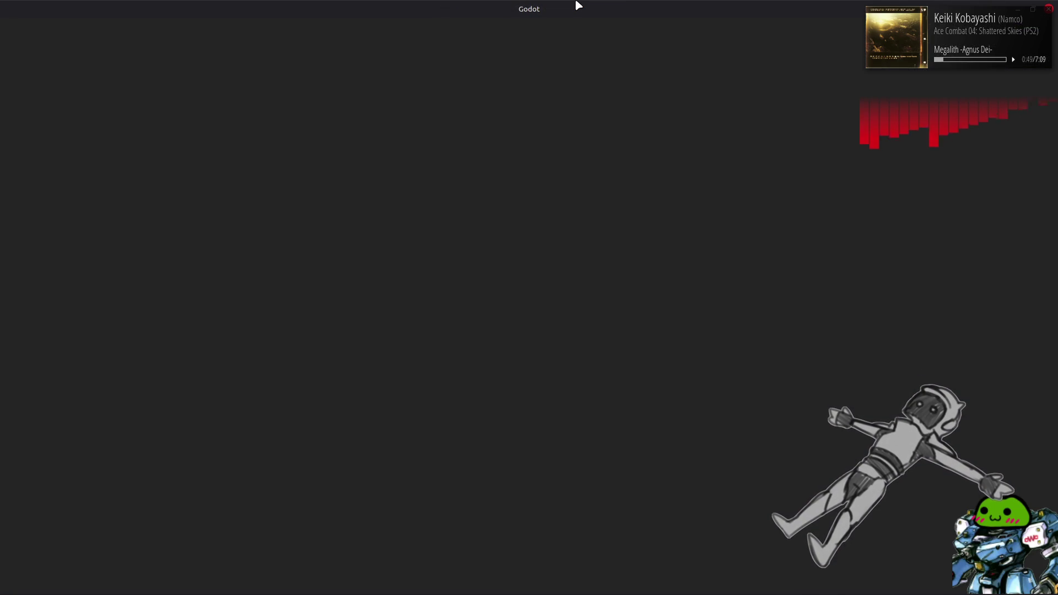
Step: Boost the robot forward, backward and zigzag left-right while watching Blend, then close the game
{"action": "key", "text": "w"}
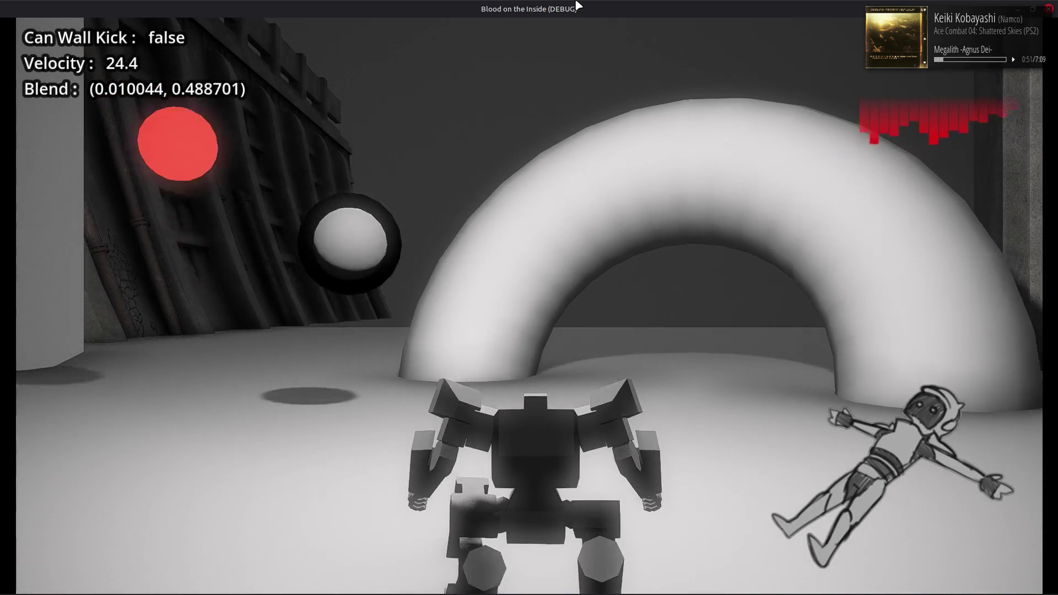
{"action": "key", "text": "d"}
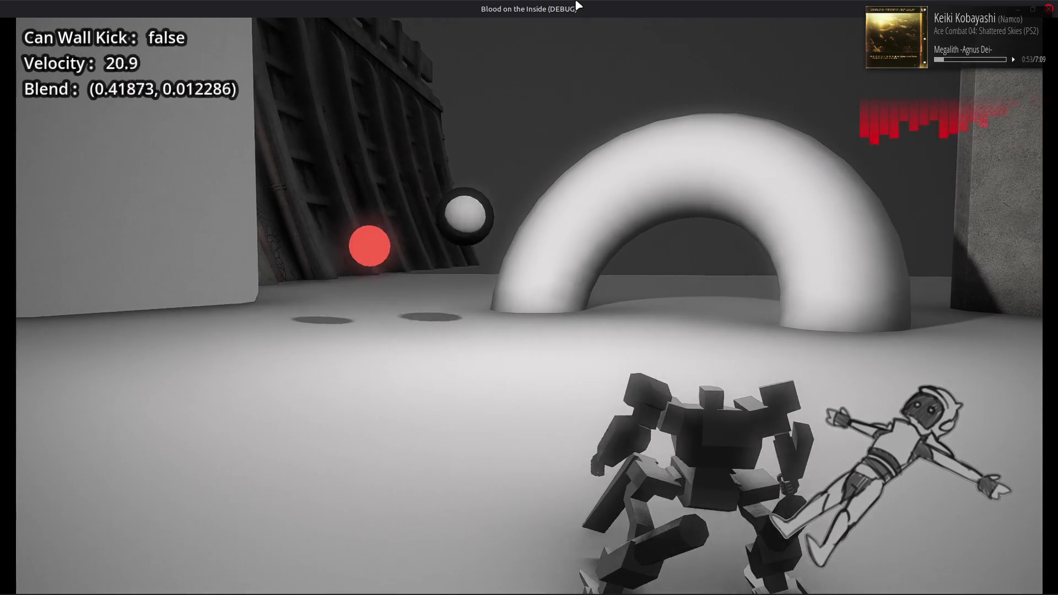
{"action": "key", "text": "shift"}
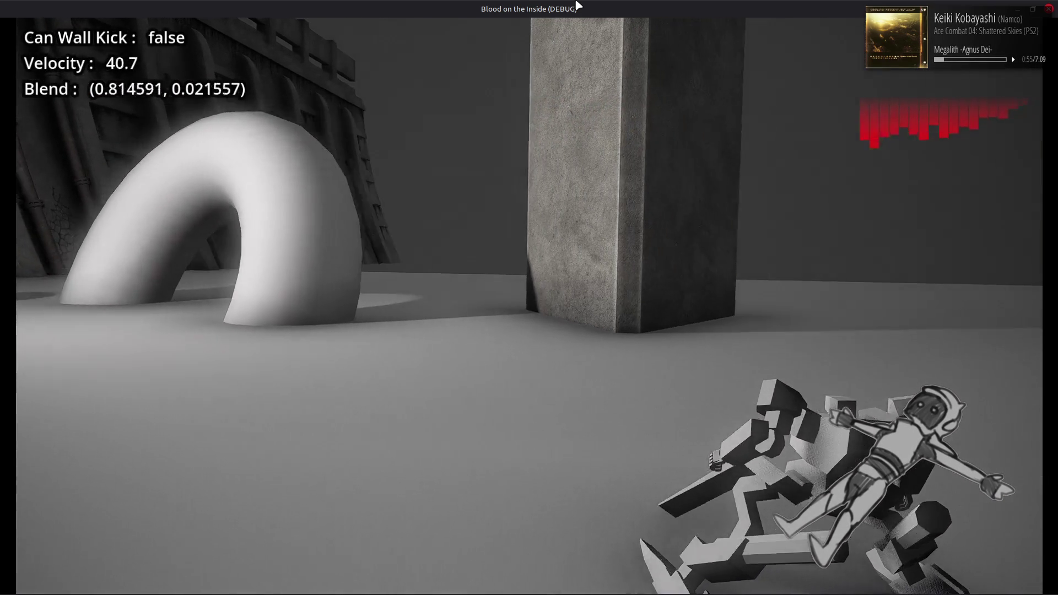
{"action": "key", "text": "a"}
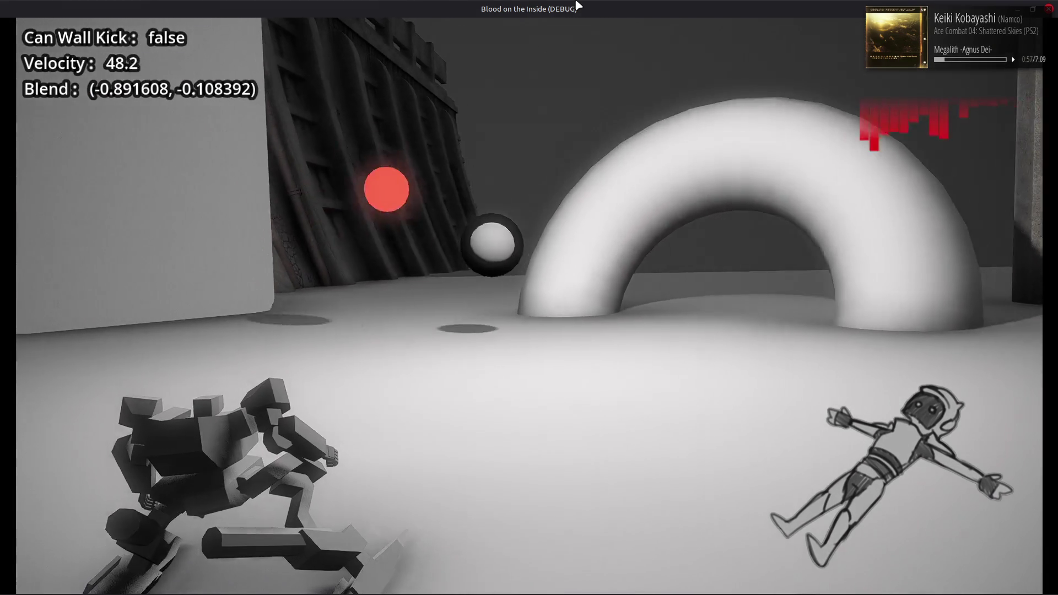
{"action": "key", "text": "d"}
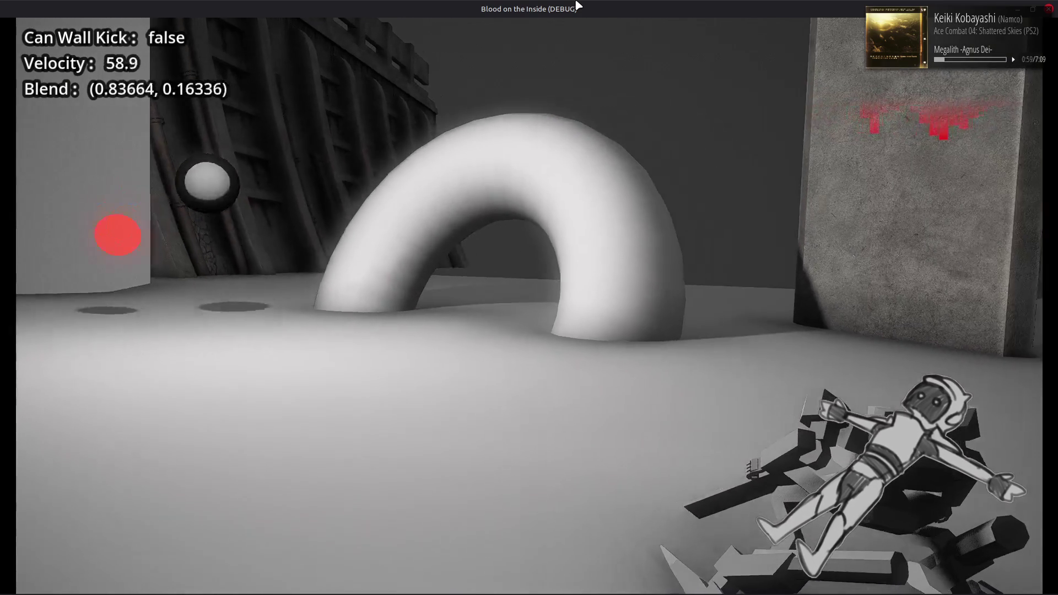
{"action": "key", "text": "a"}
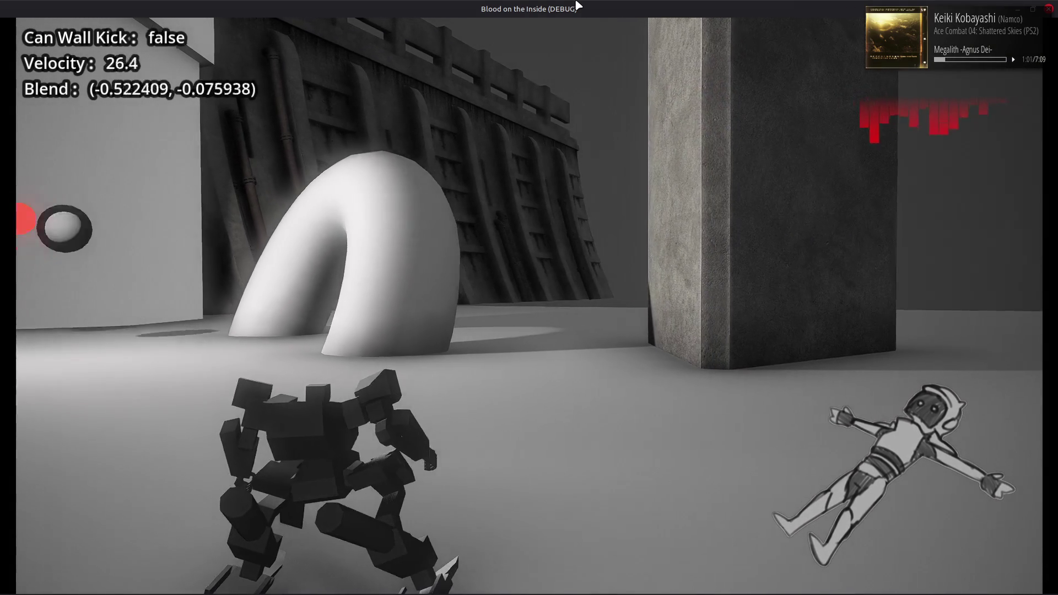
{"action": "key", "text": "s"}
{"action": "key", "text": "d"}
{"action": "key", "text": "a"}
{"action": "key", "text": "s"}
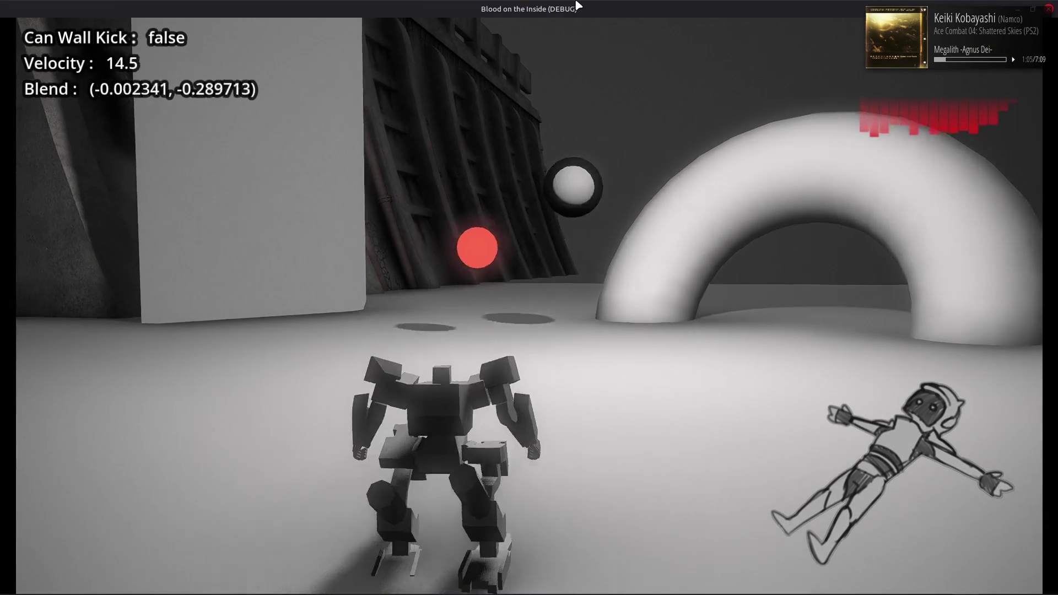
{"action": "key", "text": "a"}
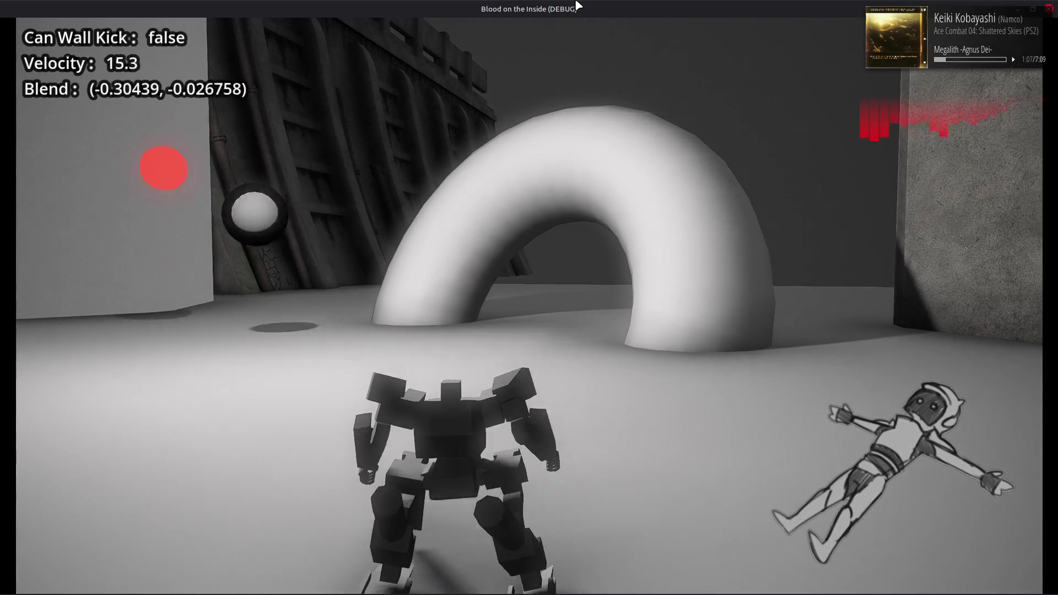
{"action": "key", "text": "d"}
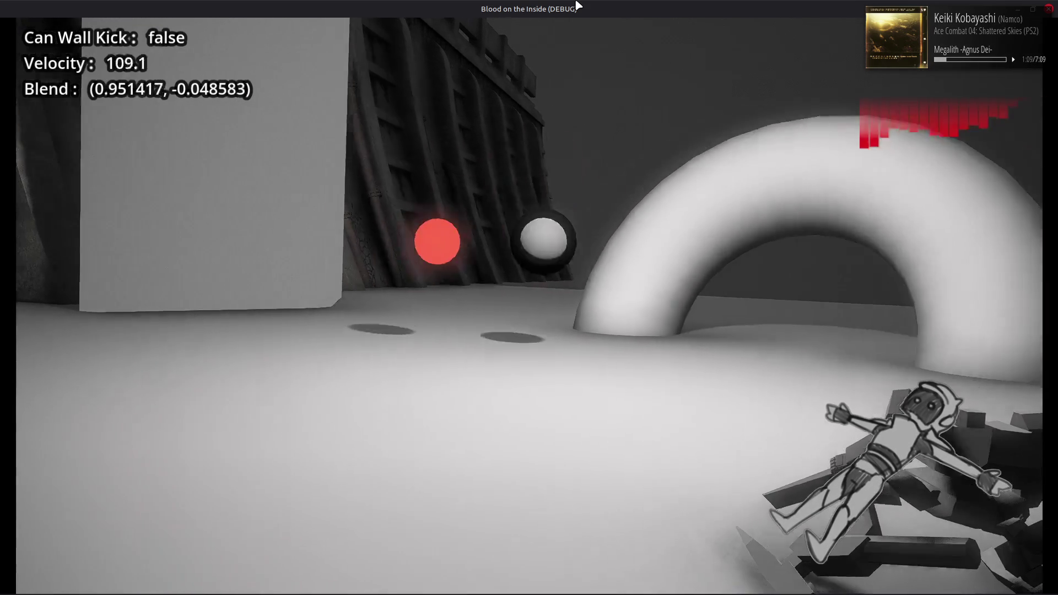
{"action": "key", "text": "a"}
{"action": "key", "text": "w"}
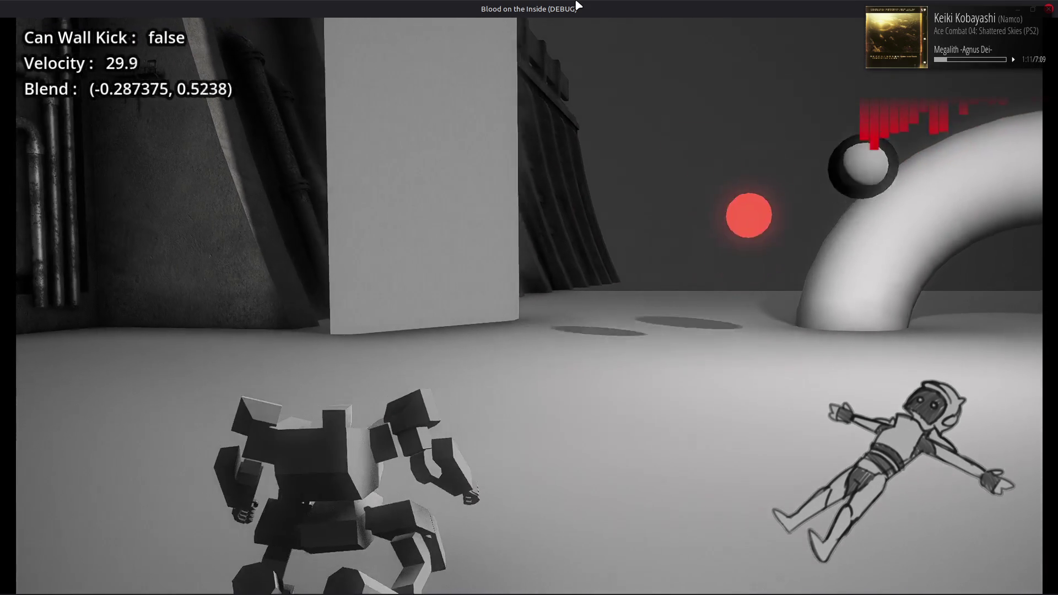
{"action": "key", "text": "s"}
{"action": "key", "text": "w"}
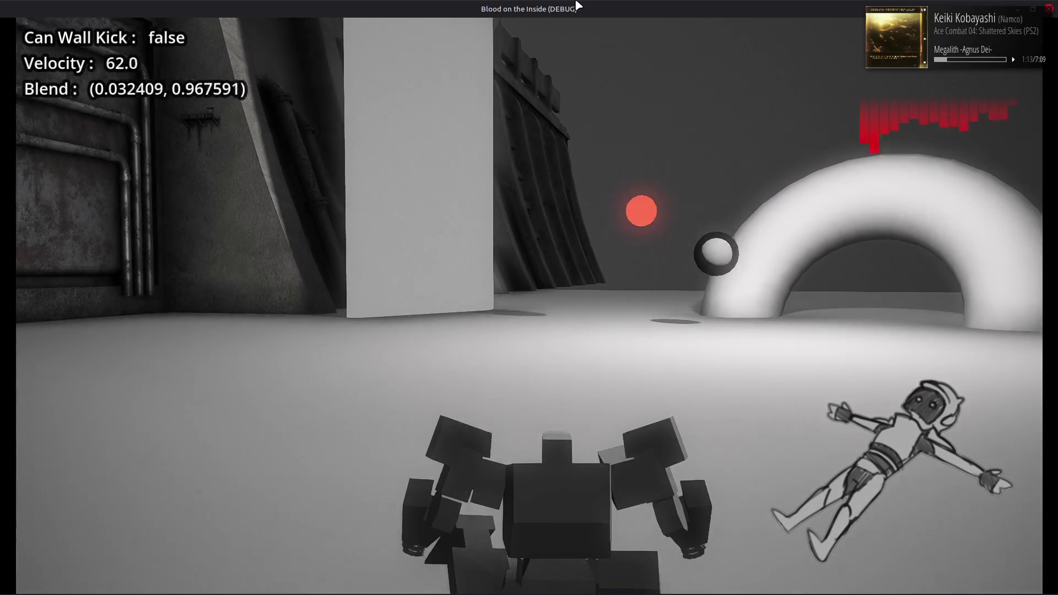
{"action": "key", "text": "a"}
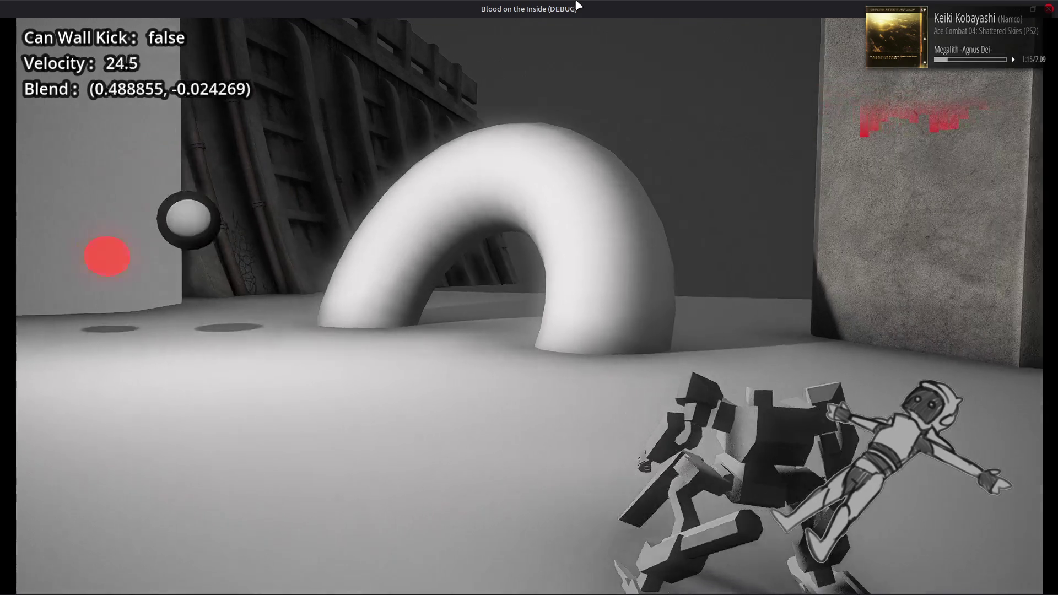
{"action": "key", "text": "a"}
{"action": "key", "text": "a"}
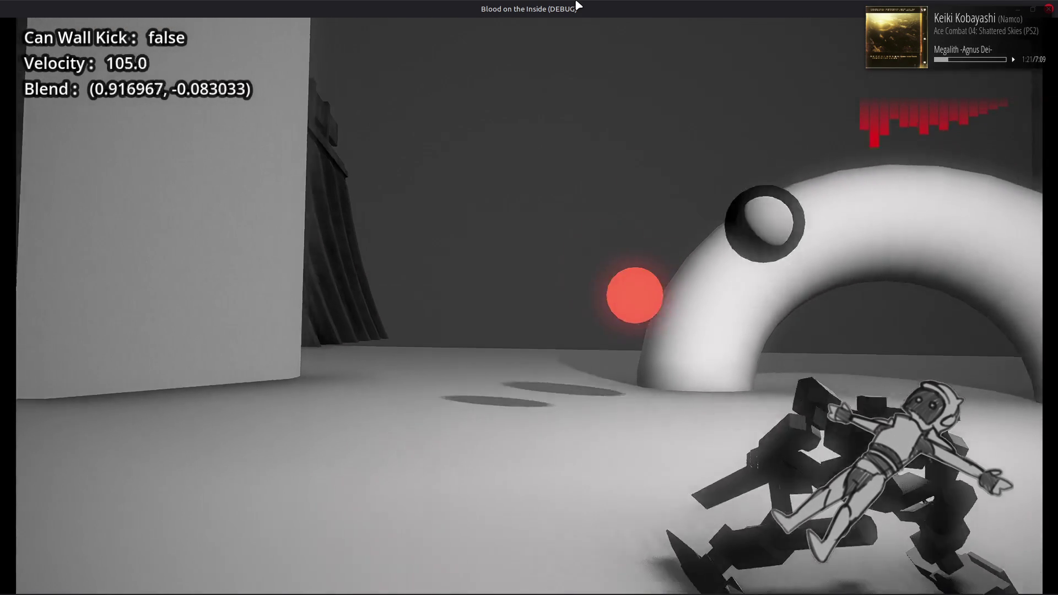
{"action": "key", "text": "w"}
{"action": "key", "text": "a"}
{"action": "key", "text": "d"}
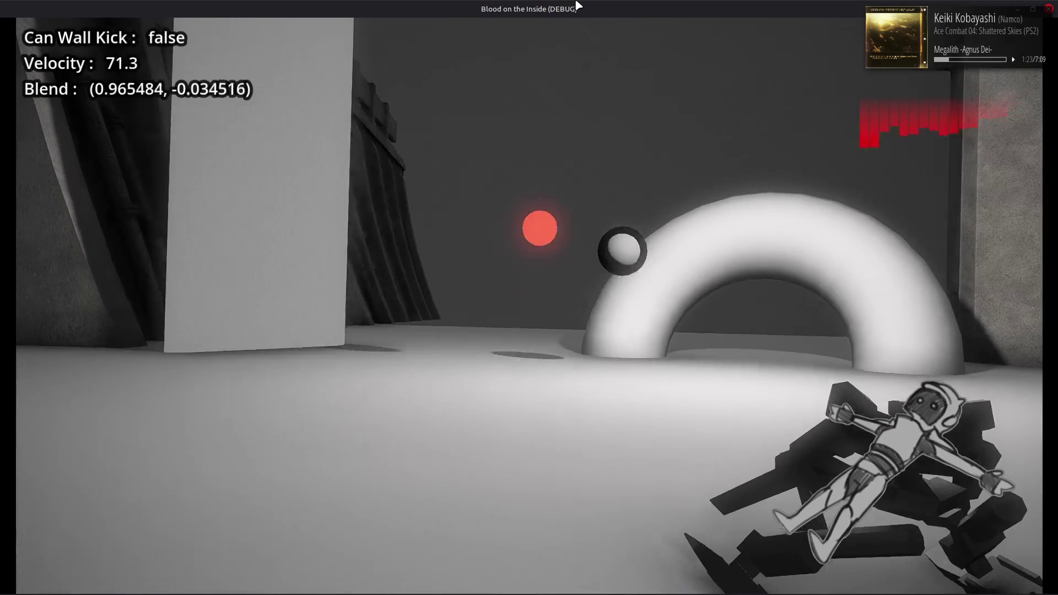
{"action": "key", "text": "a"}
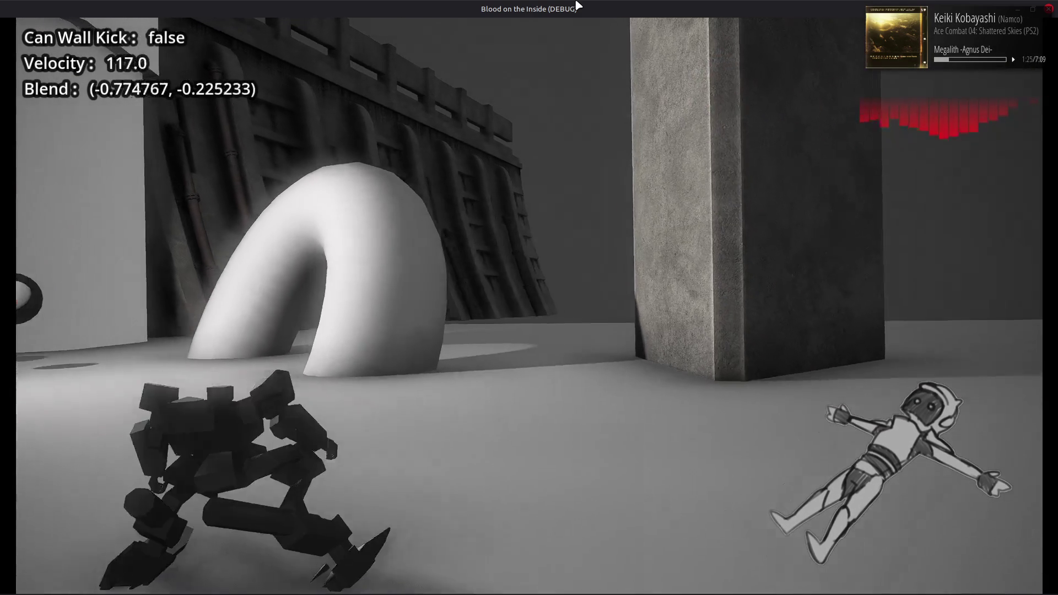
{"action": "key", "text": "d"}
{"action": "key", "text": "a"}
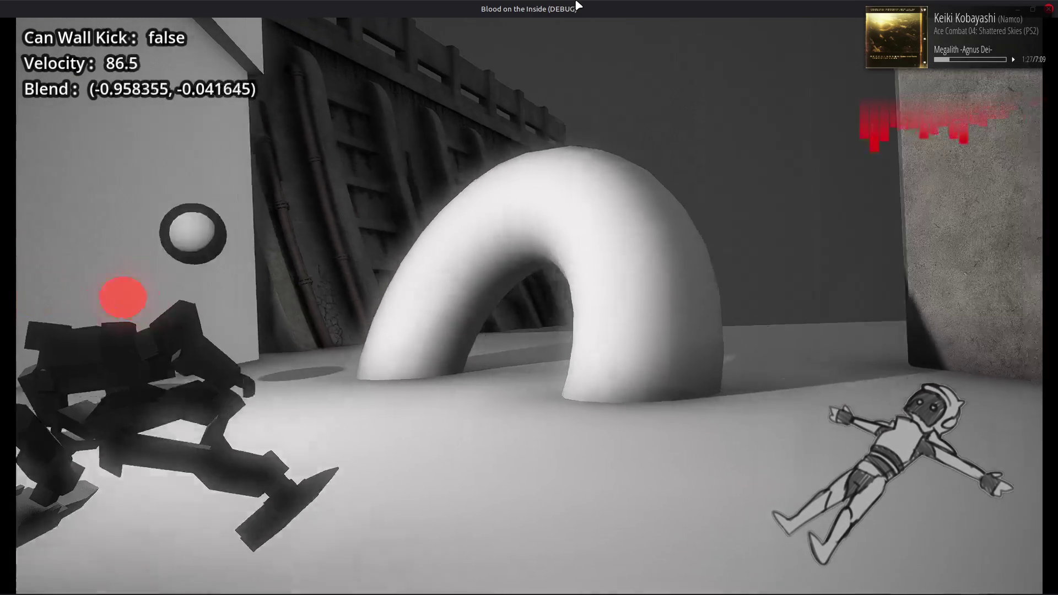
{"action": "key", "text": "d"}
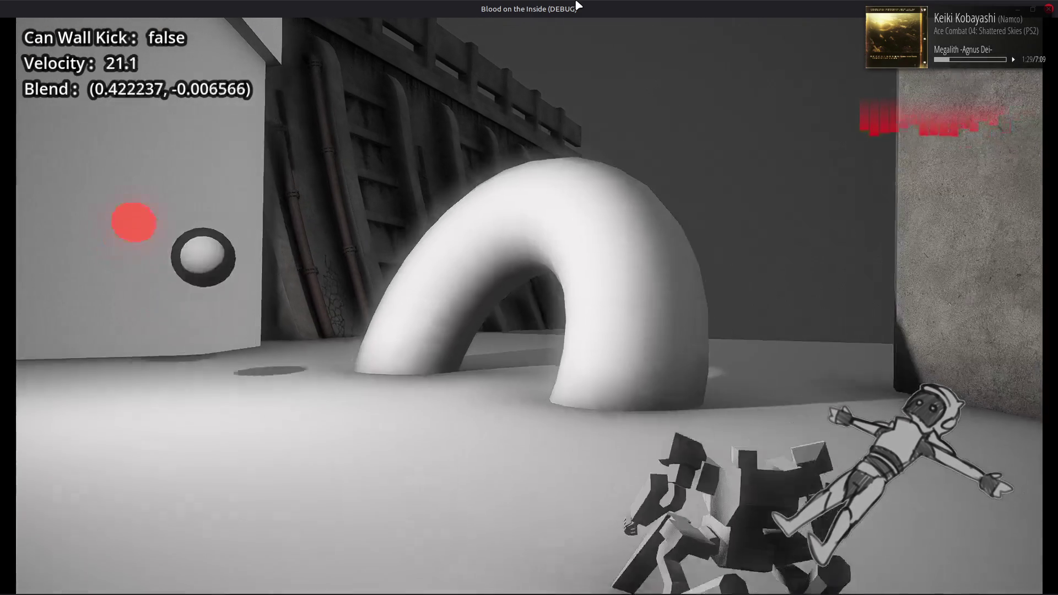
{"action": "key", "text": "a"}
{"action": "key", "text": "d"}
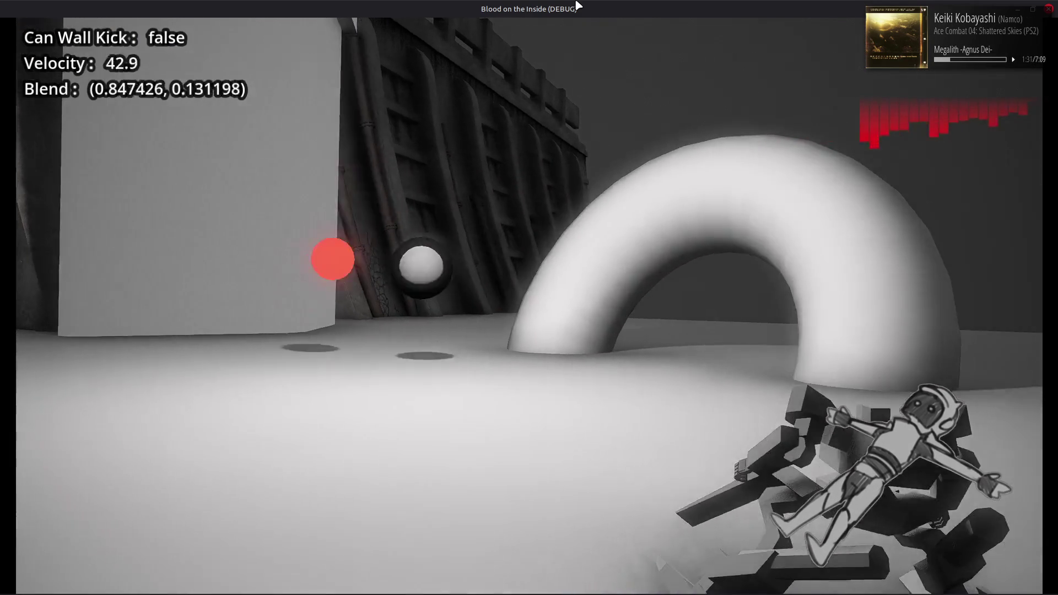
{"action": "key", "text": "a"}
{"action": "key", "text": "d"}
{"action": "key", "text": "a"}
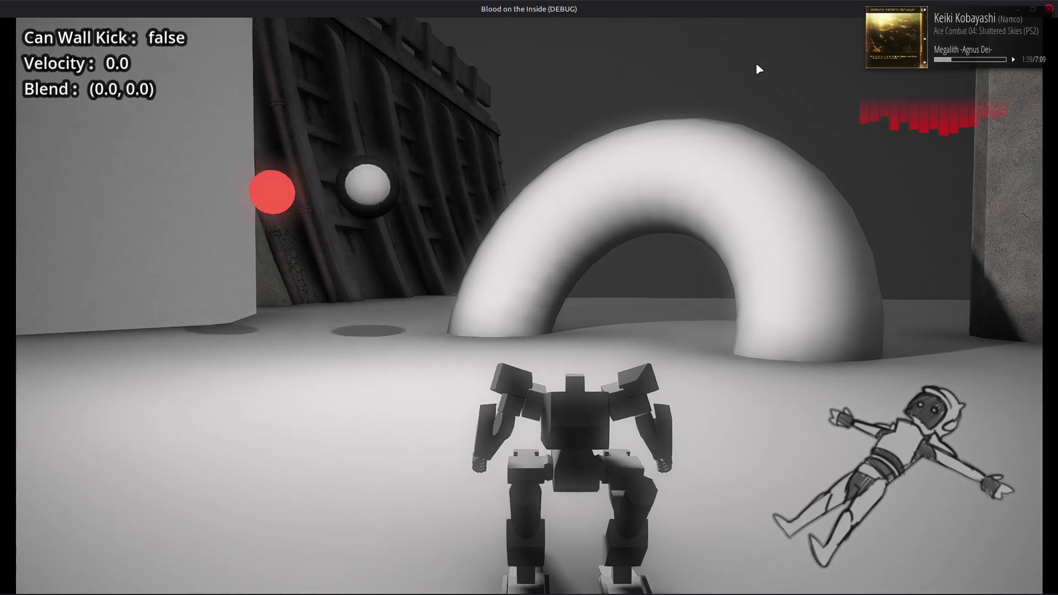
{"action": "left_click", "coordinate": [1049, 9]}
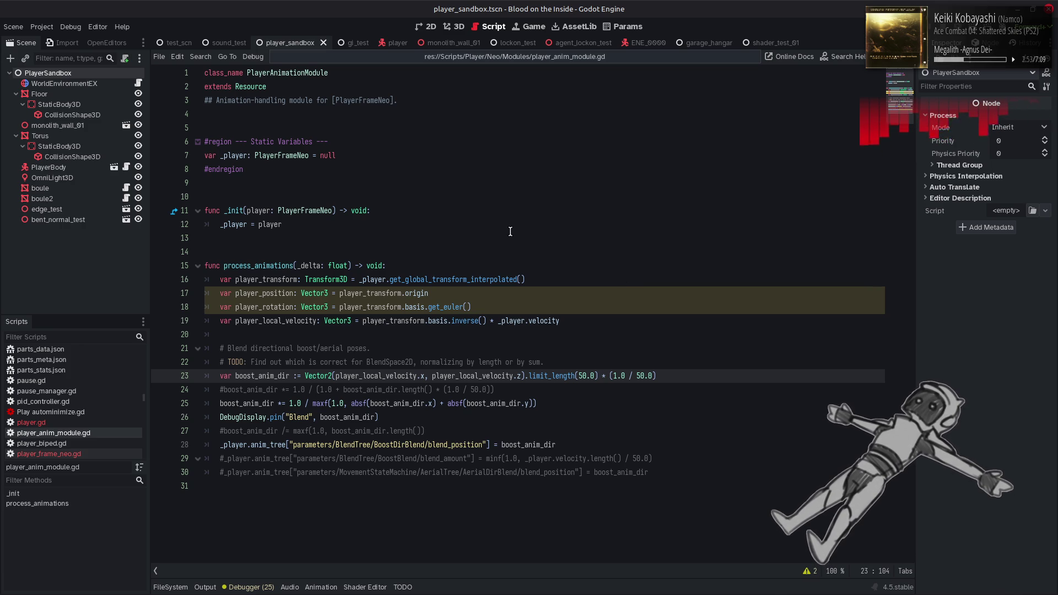
Step: Insert a '#region --- Static Variables ---' header with an #endregion marker at the top of the script
{"action": "left_click", "coordinate": [364, 101]}
{"action": "left_click", "coordinate": [331, 142]}
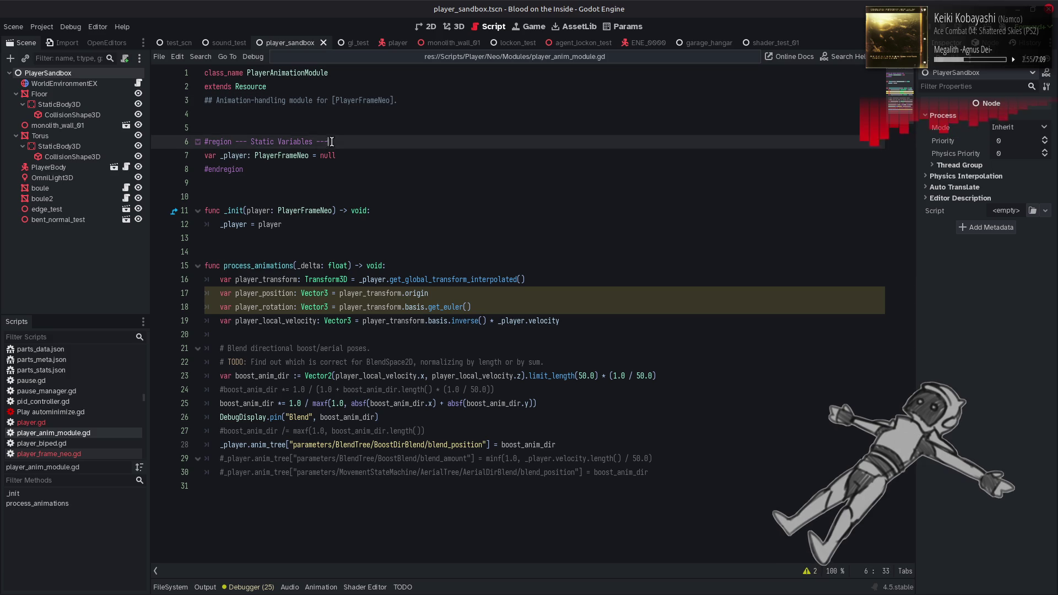
{"action": "left_click", "coordinate": [425, 100]}
{"action": "key", "text": "Return"}
{"action": "key", "text": "Return"}
{"action": "key", "text": "Return"}
{"action": "type", "text": "#region --- Static Variables ---"}
{"action": "left_click", "coordinate": [254, 209]}
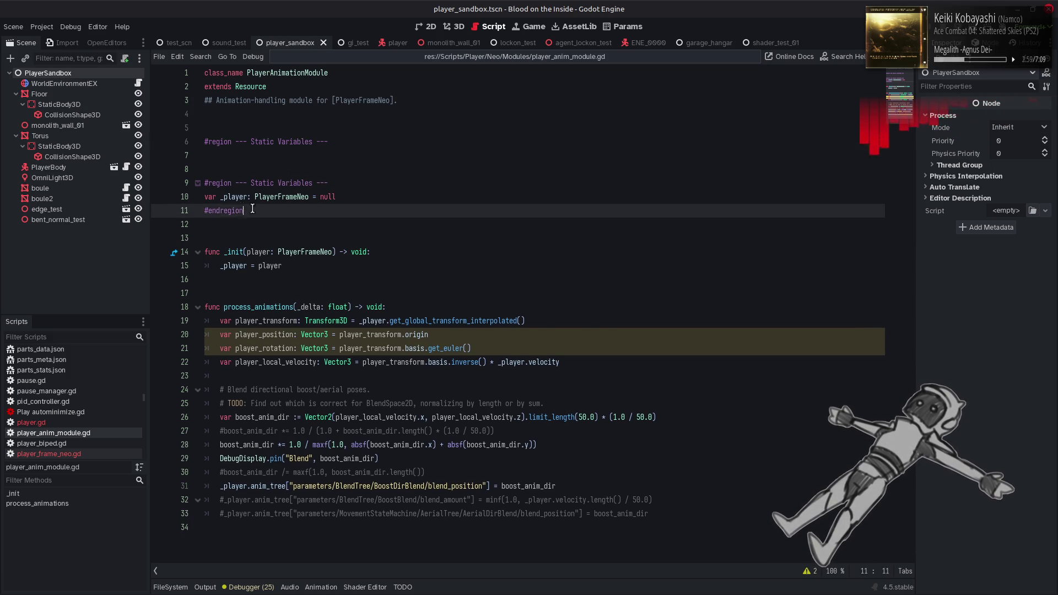
{"action": "key", "text": "ctrl+c"}
{"action": "left_click", "coordinate": [349, 156]}
{"action": "key", "text": "ctrl+v"}
{"action": "key", "text": "Down"}
{"action": "key", "text": "Return"}
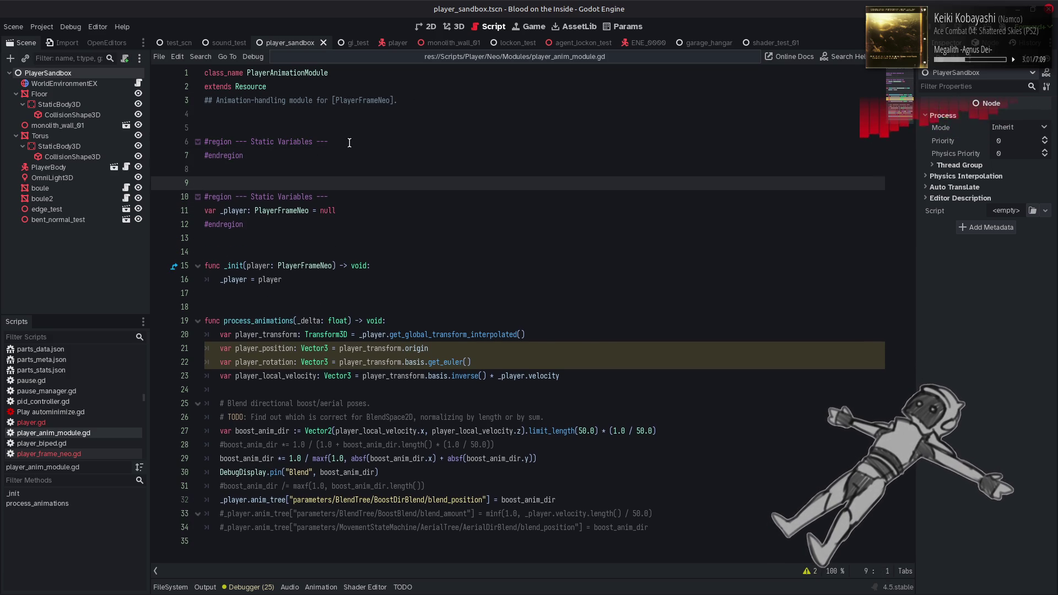
{"action": "left_click", "coordinate": [350, 143]}
{"action": "key", "text": "Return"}
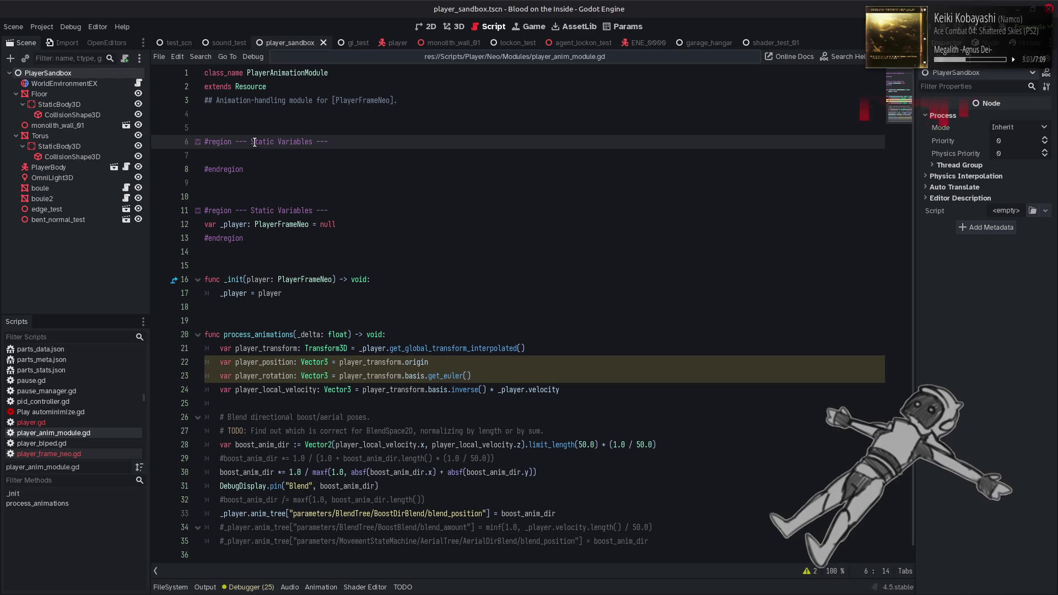
Step: Rename the new region to '--- Constants ---' and start a const max_dir_speed declaration inside it
{"action": "double_click", "coordinate": [254, 143]}
{"action": "type", "text": "Cons"}
{"action": "type", "text": "tants"}
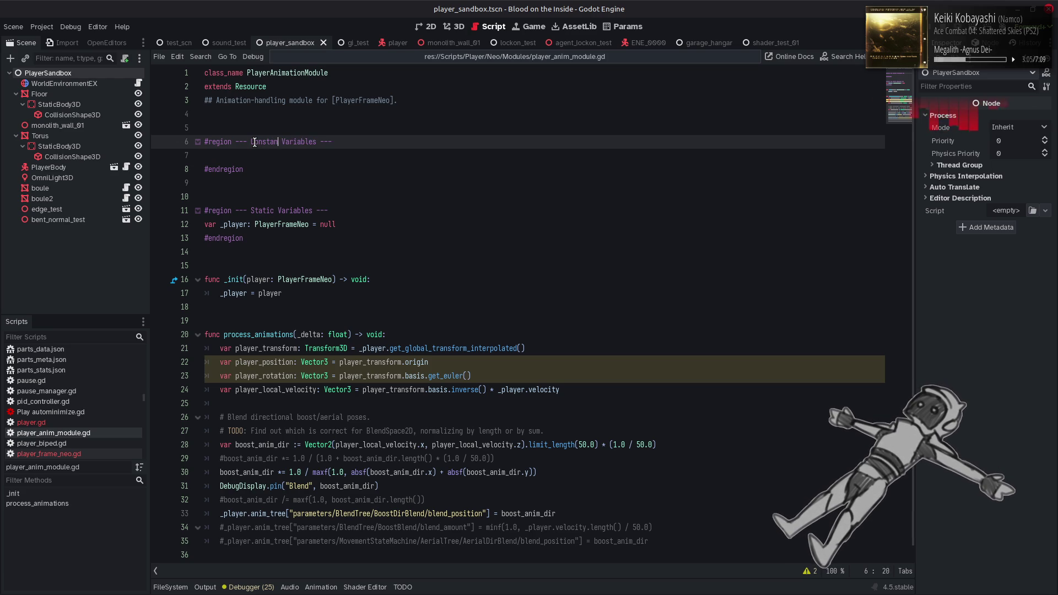
{"action": "left_click", "coordinate": [302, 139]}
{"action": "double_click", "coordinate": [302, 139]}
{"action": "key", "text": "BackSpace"}
{"action": "key", "text": "BackSpace"}
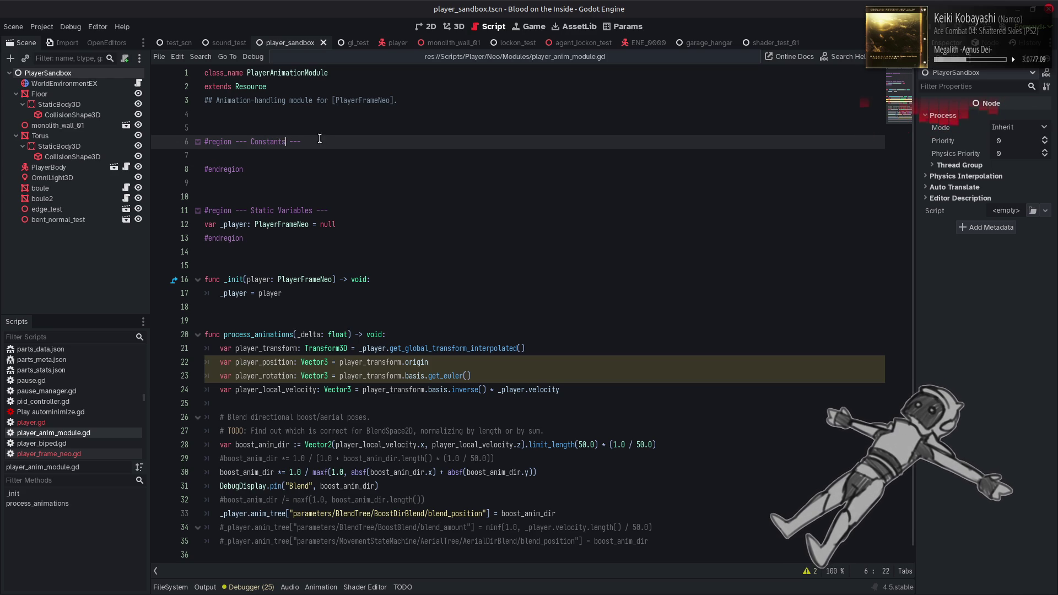
{"action": "left_click", "coordinate": [279, 150]}
{"action": "type", "text": "co"}
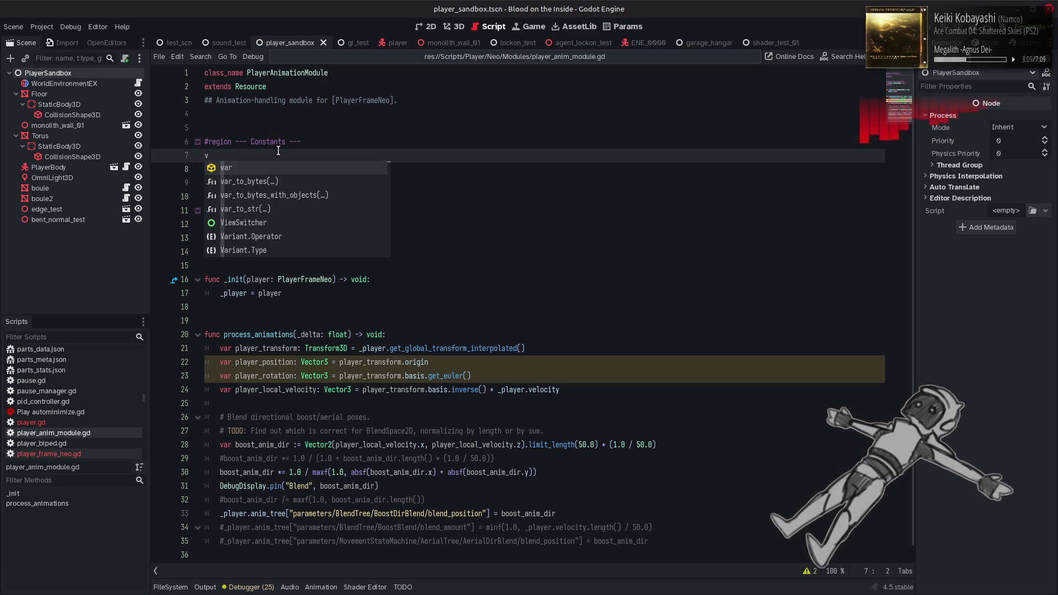
{"action": "type", "text": "nst max_d"}
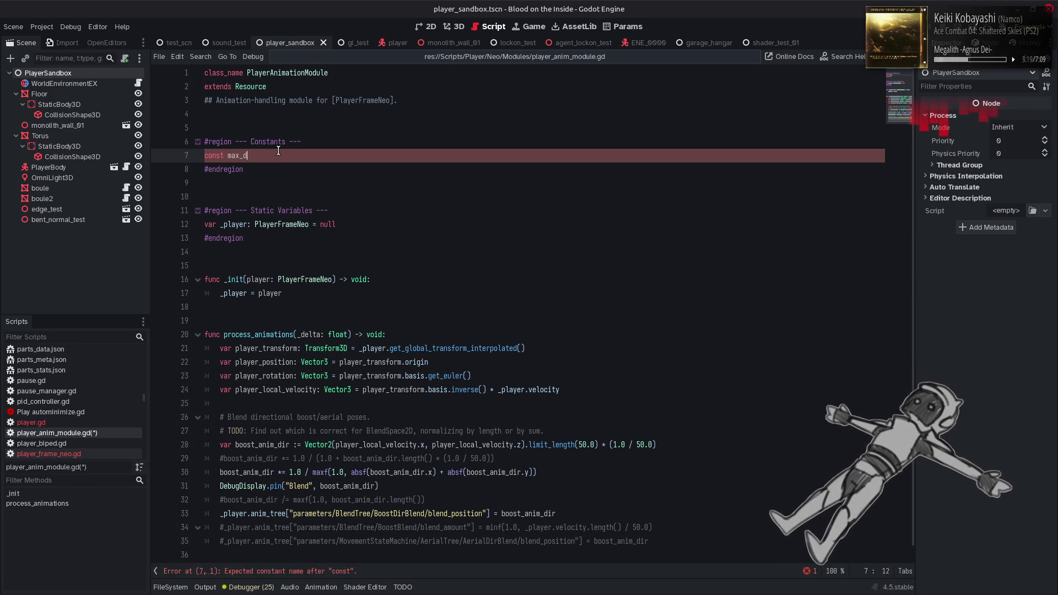
{"action": "type", "text": "ir_speed: float ="}
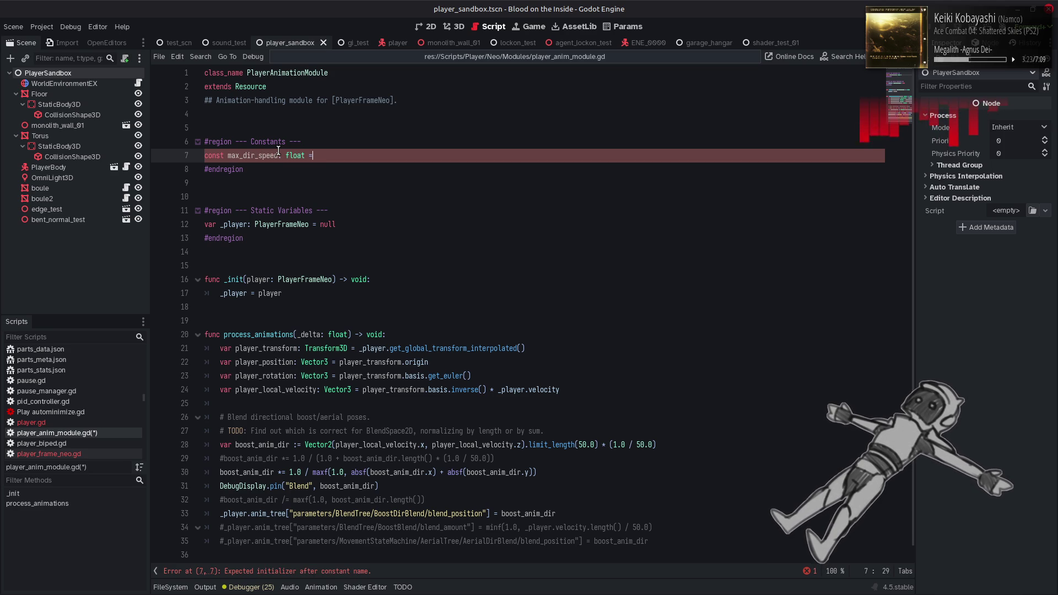
{"action": "type", "text": " 50"}
Step: Set max_dir_speed to 100, replace both 50.0 values on line 28 with max_dir_speed, and save
{"action": "double_click", "coordinate": [321, 157]}
{"action": "type", "text": "100.0"}
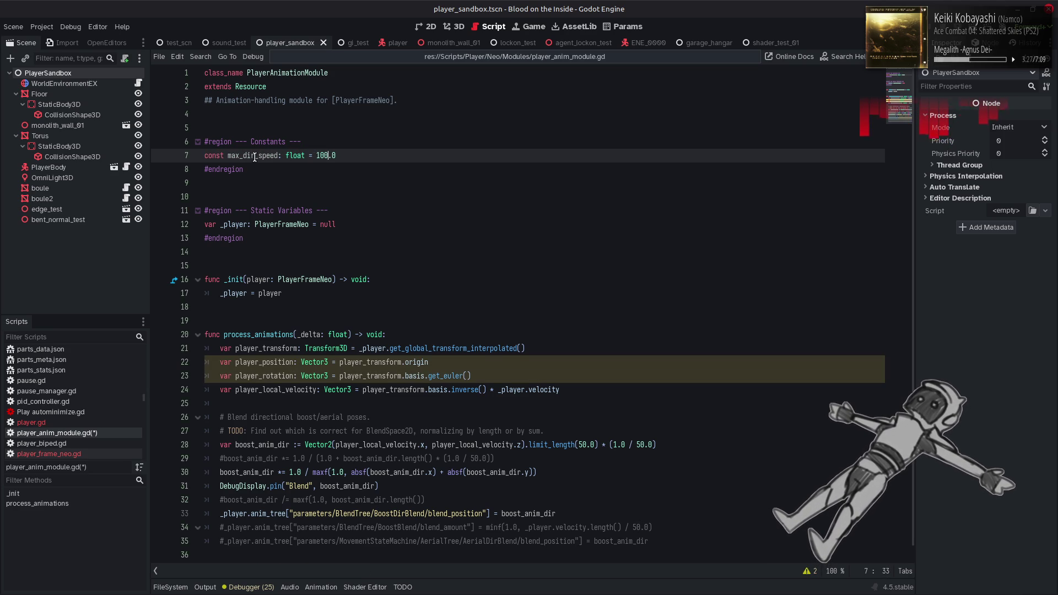
{"action": "double_click", "coordinate": [253, 156]}
{"action": "key", "text": "ctrl+c"}
{"action": "double_click", "coordinate": [586, 445]}
{"action": "key", "text": "ctrl+v"}
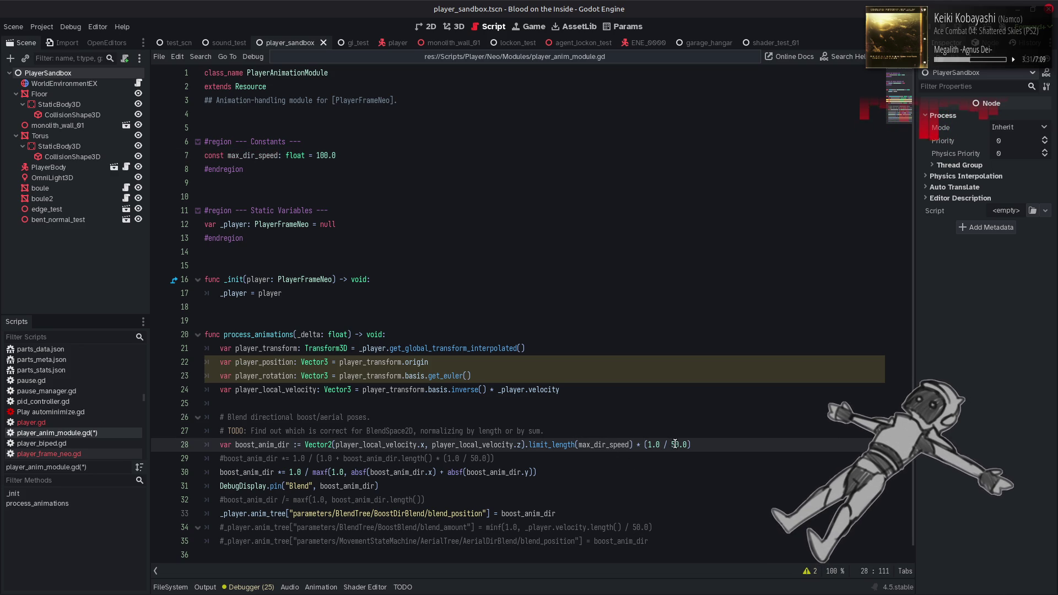
{"action": "double_click", "coordinate": [677, 445]}
{"action": "key", "text": "ctrl+v"}
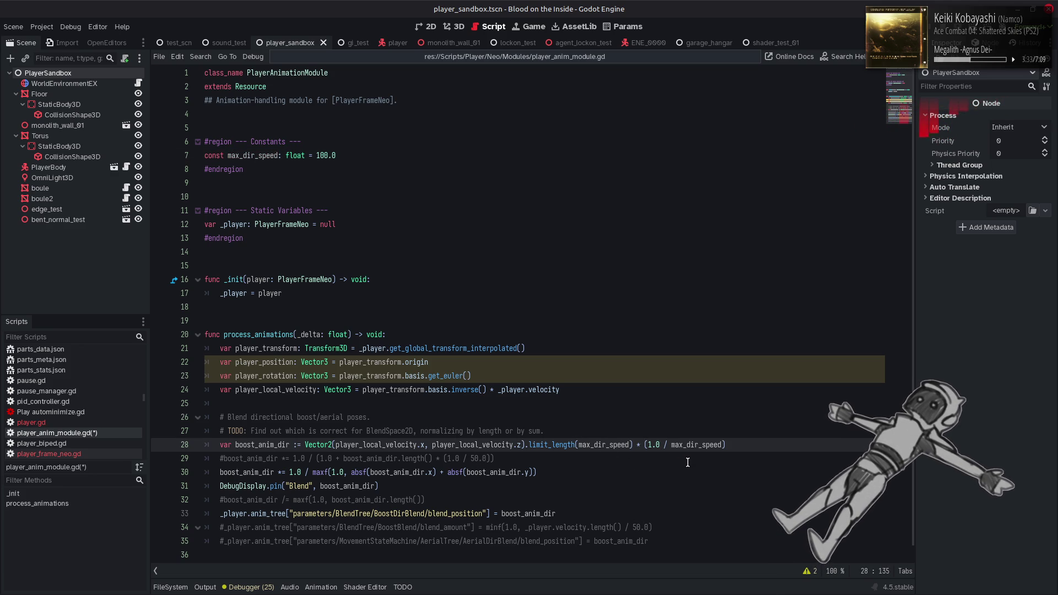
{"action": "key", "text": "ctrl+s"}
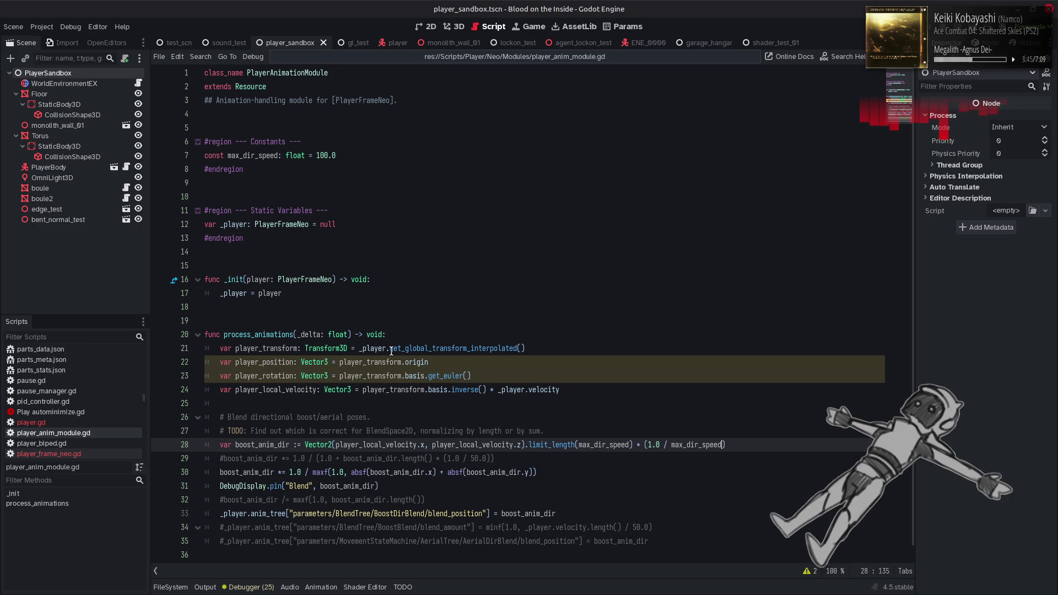
Step: Comment out the position and rotation lines 22–23, save, and run the game with F6
{"action": "left_click", "coordinate": [494, 377]}
{"action": "left_click", "coordinate": [219, 363]}
{"action": "key", "text": "ctrl+k"}
{"action": "key", "text": "Down"}
{"action": "key", "text": "ctrl+k"}
{"action": "scroll", "coordinate": [597, 336], "scroll_direction": "down", "scroll_amount": 1}
{"action": "left_click", "coordinate": [621, 459]}
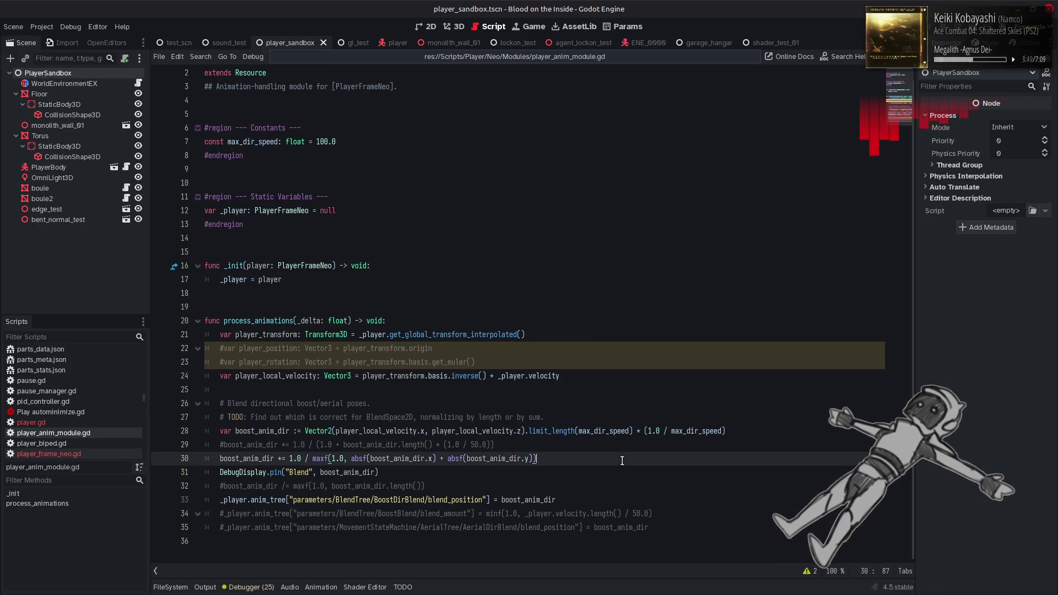
{"action": "key", "text": "ctrl+s"}
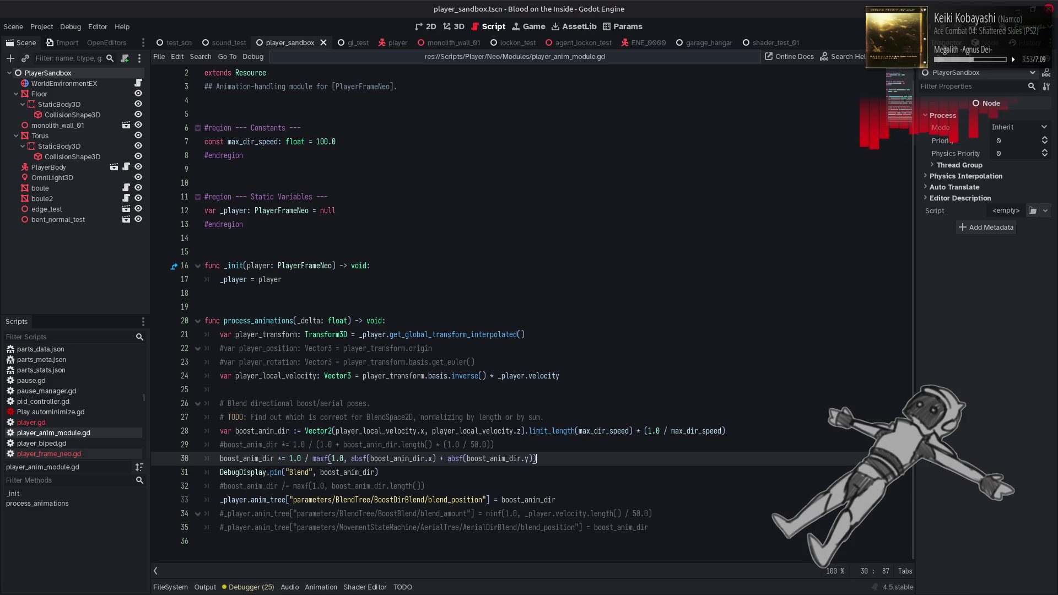
{"action": "key", "text": "F6"}
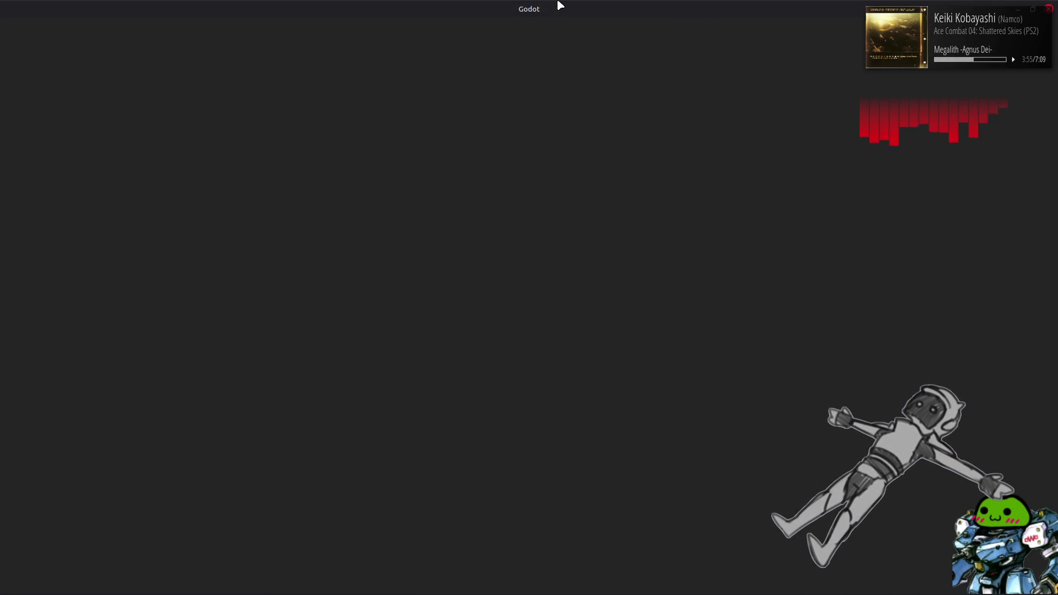
Step: Swerve the robot left and right at speed, watching Blend reach (0.916662, -0.083338), then stop the game
{"action": "key", "text": "w"}
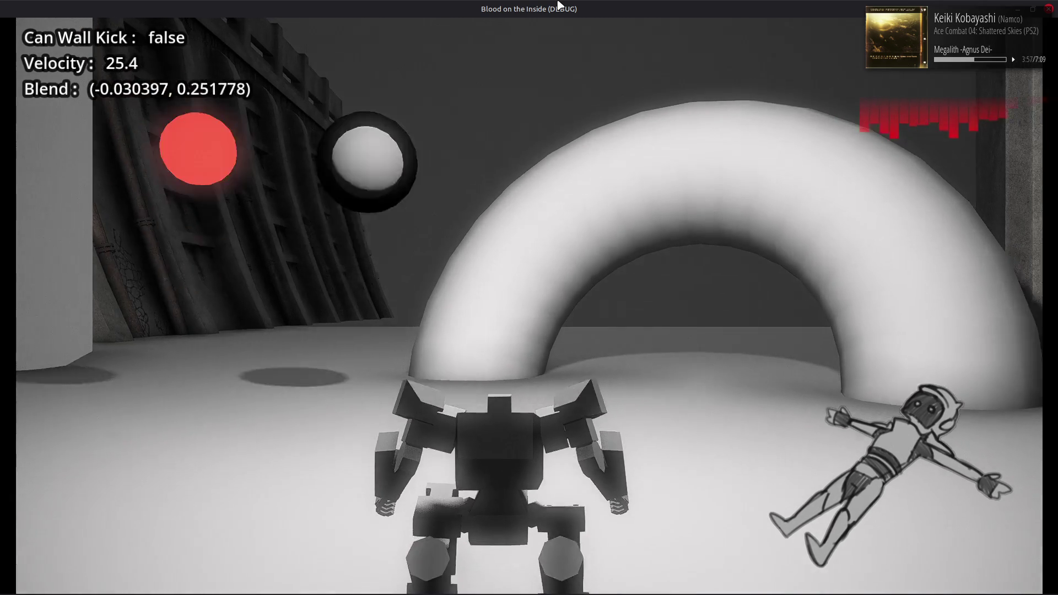
{"action": "key", "text": "d"}
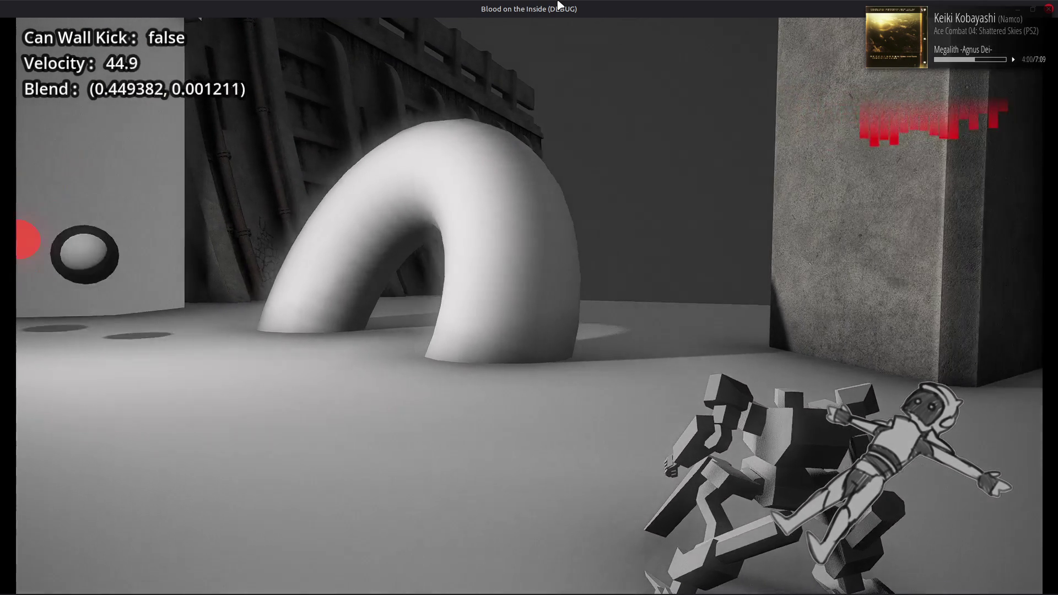
{"action": "key", "text": "a"}
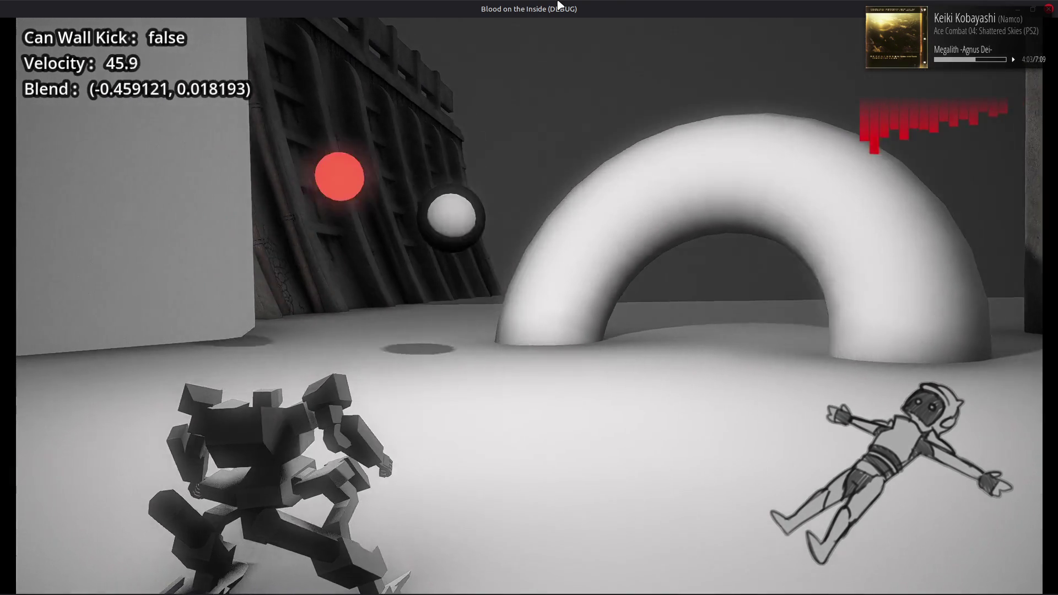
{"action": "key", "text": "d"}
{"action": "key", "text": "d"}
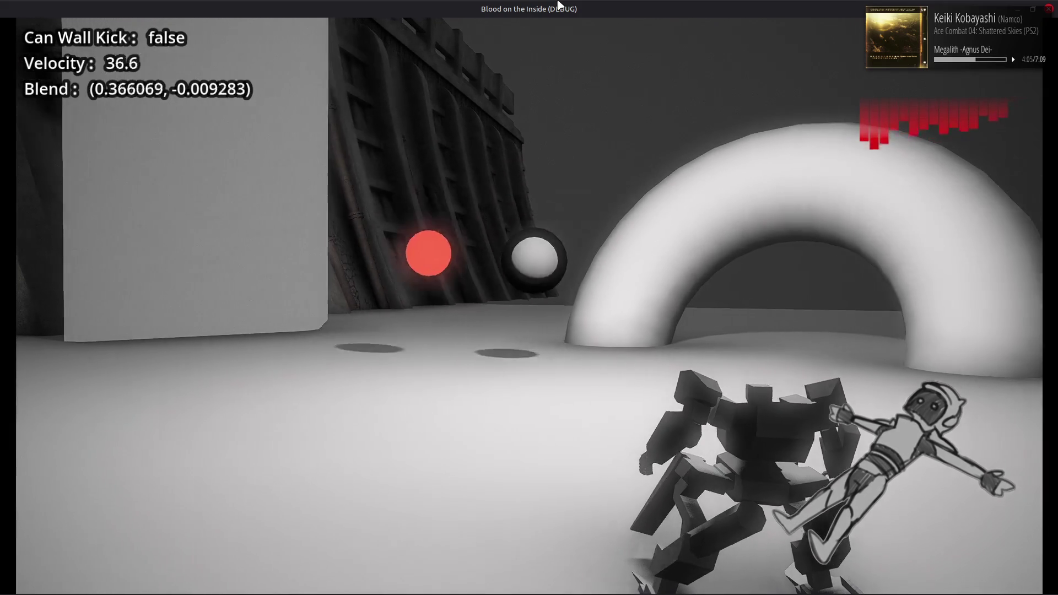
{"action": "key", "text": "a"}
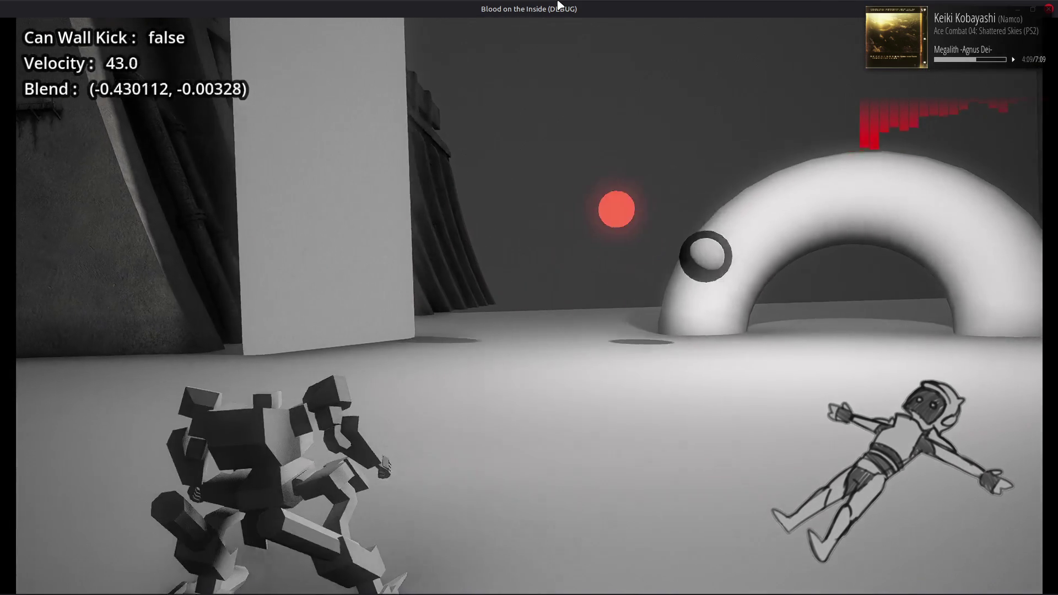
{"action": "key", "text": "d"}
{"action": "key", "text": "a"}
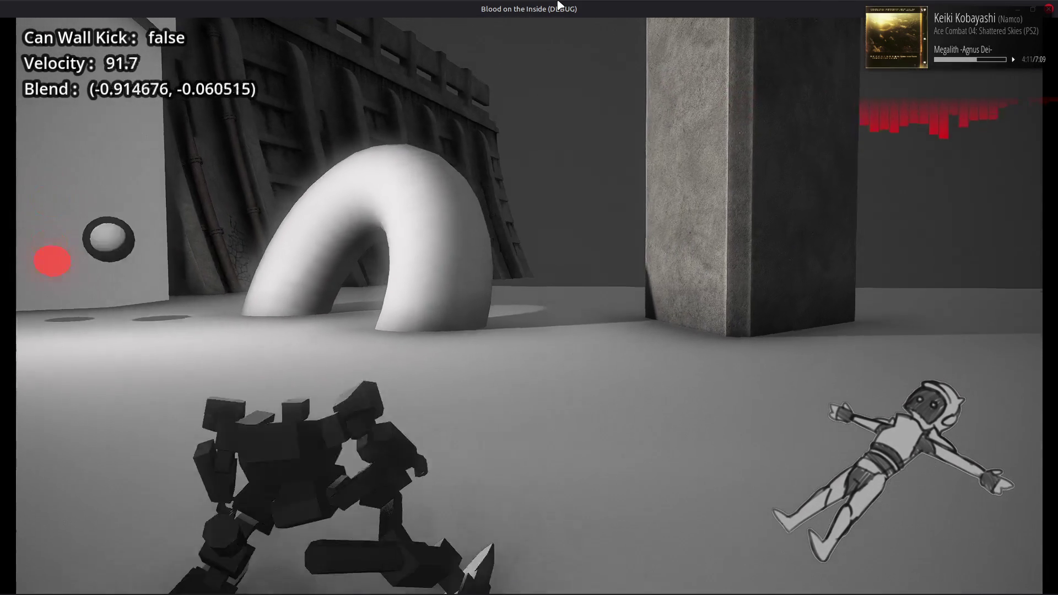
{"action": "key", "text": "d"}
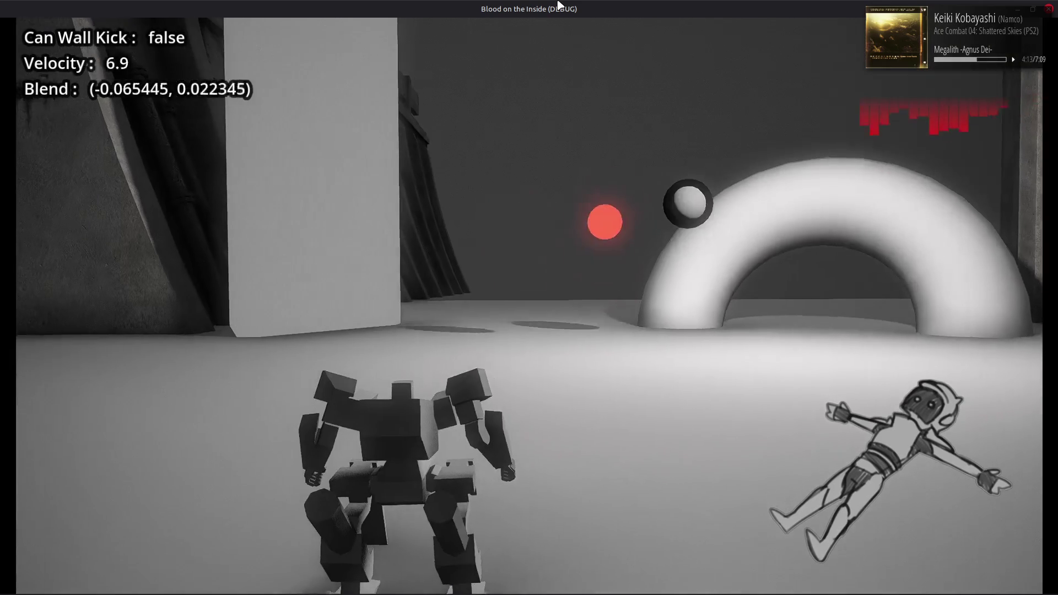
{"action": "key", "text": "a"}
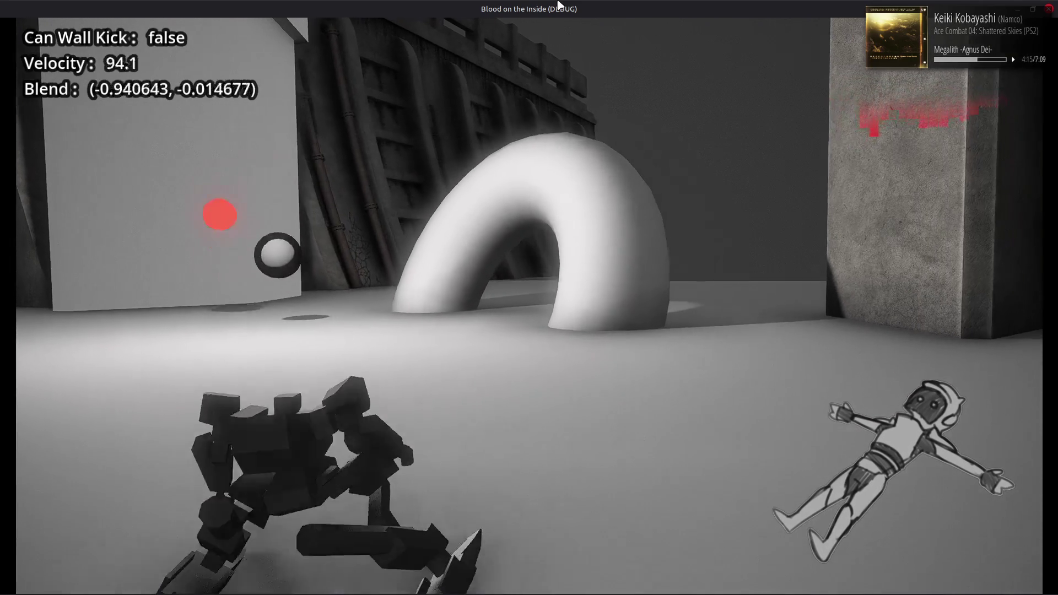
{"action": "key", "text": "d"}
{"action": "key", "text": "a"}
{"action": "key", "text": "d"}
{"action": "key", "text": "a"}
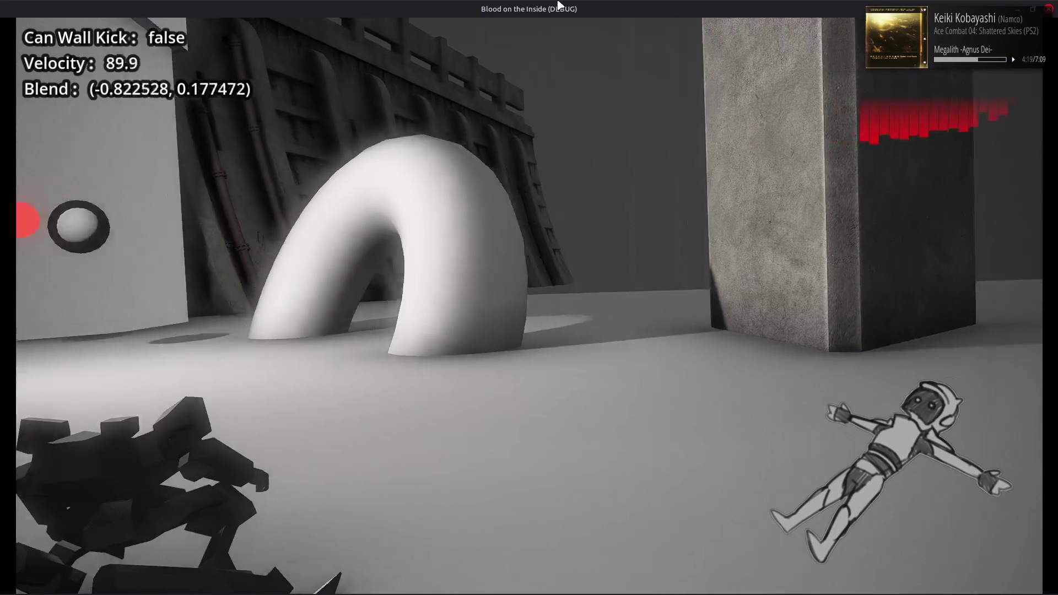
{"action": "key", "text": "d"}
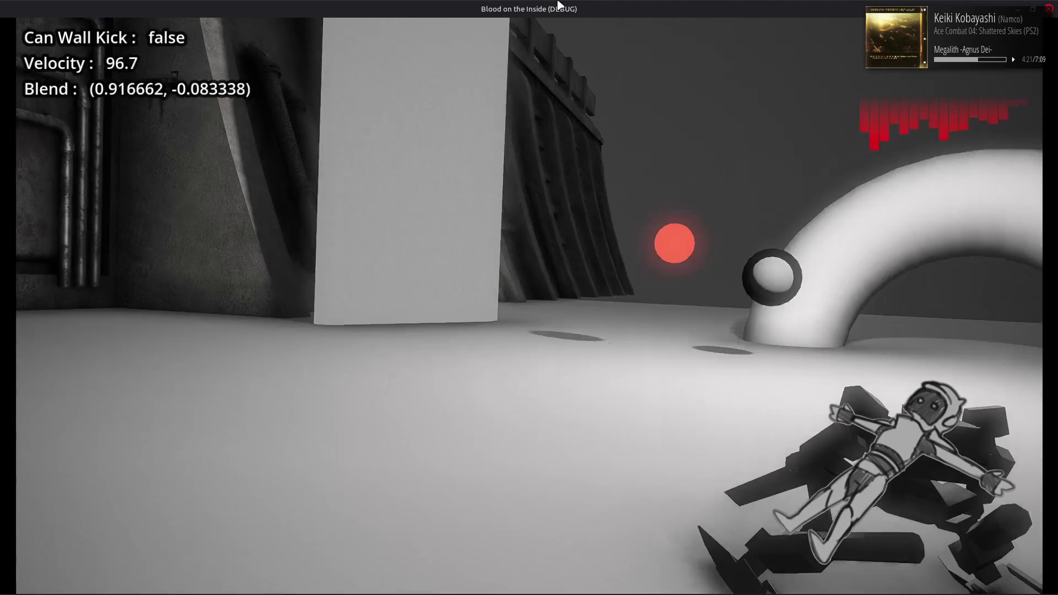
{"action": "key", "text": "a"}
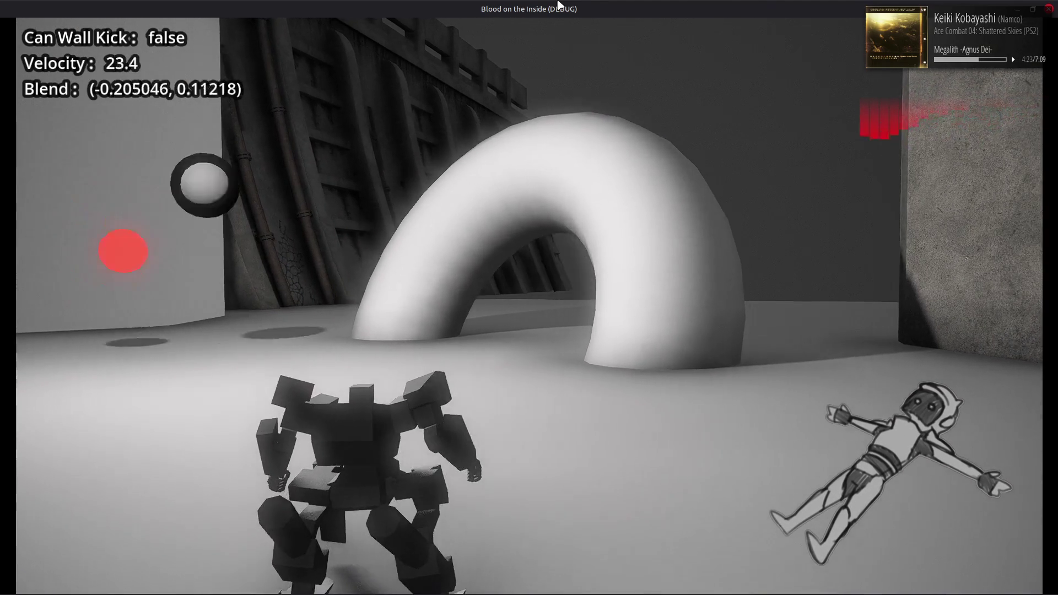
{"action": "key", "text": "w"}
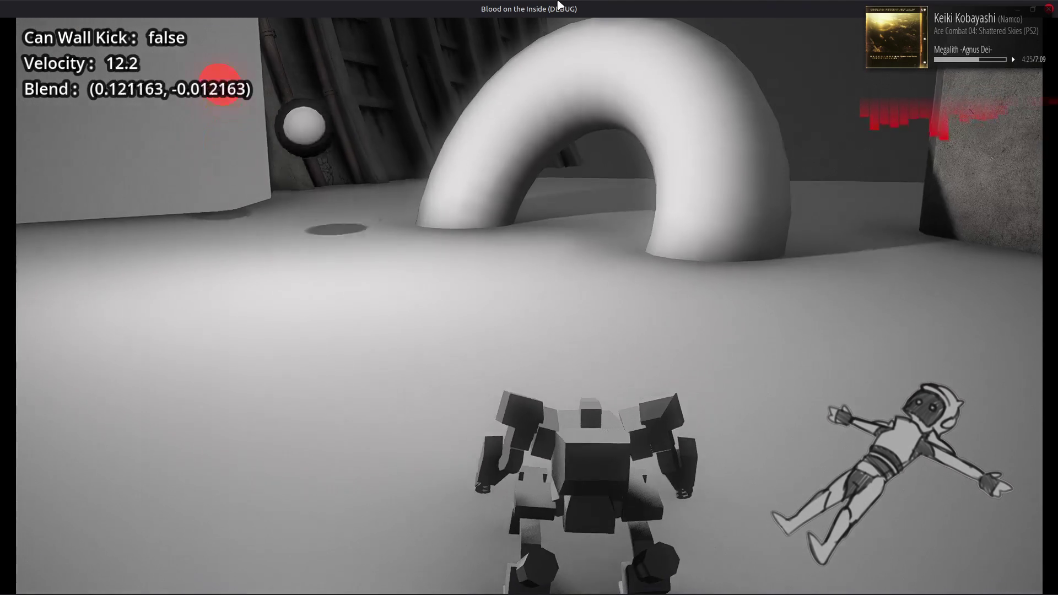
{"action": "key", "text": "a"}
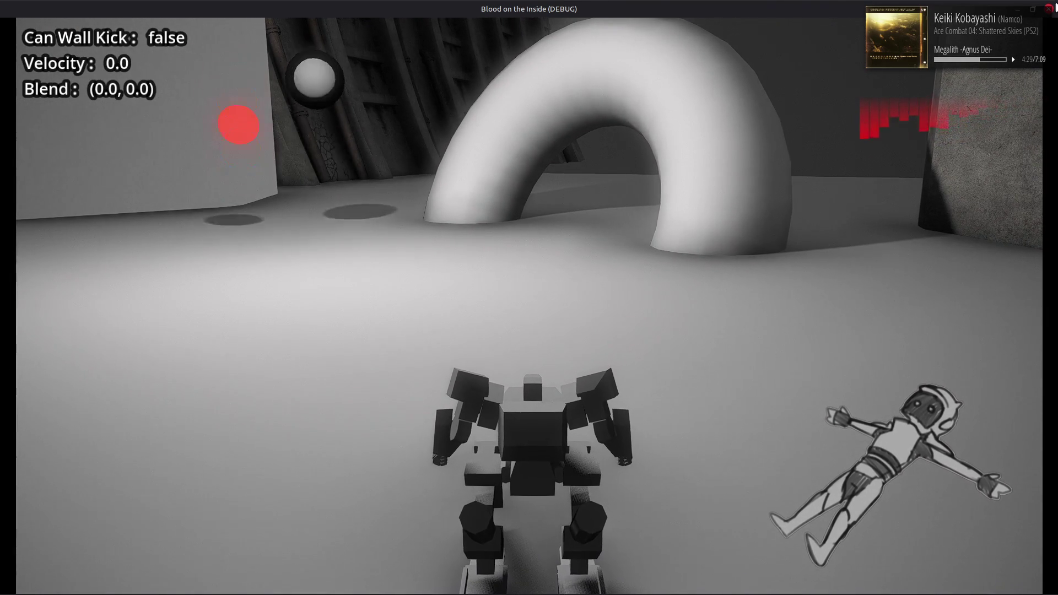
{"action": "key", "text": "F8"}
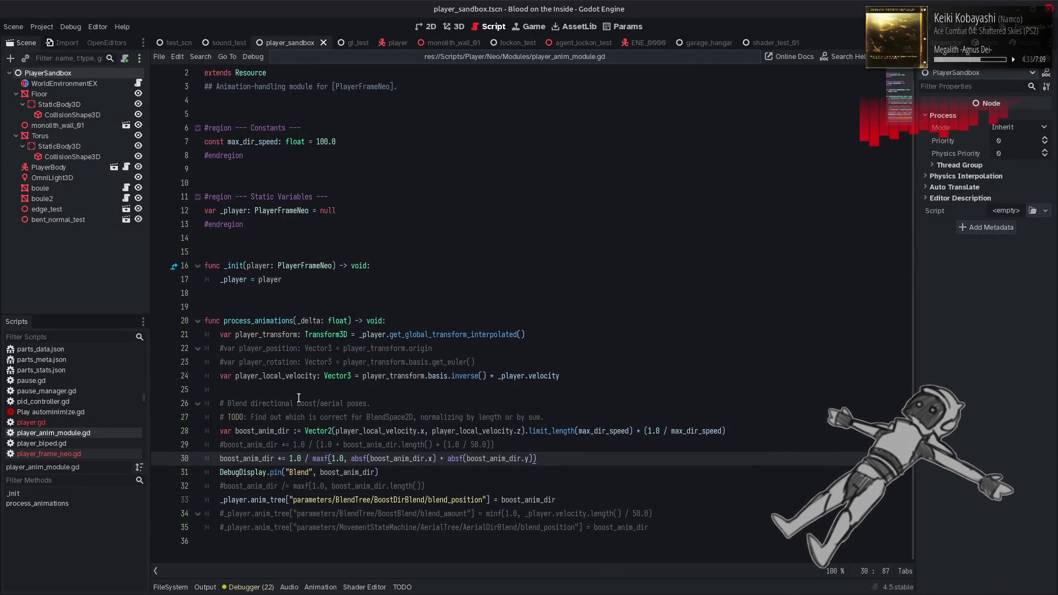
Step: Delete the old commented formula on line 29 and move the commented length-based line beneath it
{"action": "left_click_drag", "start_coordinate": [221, 458], "coordinate": [205, 445]}
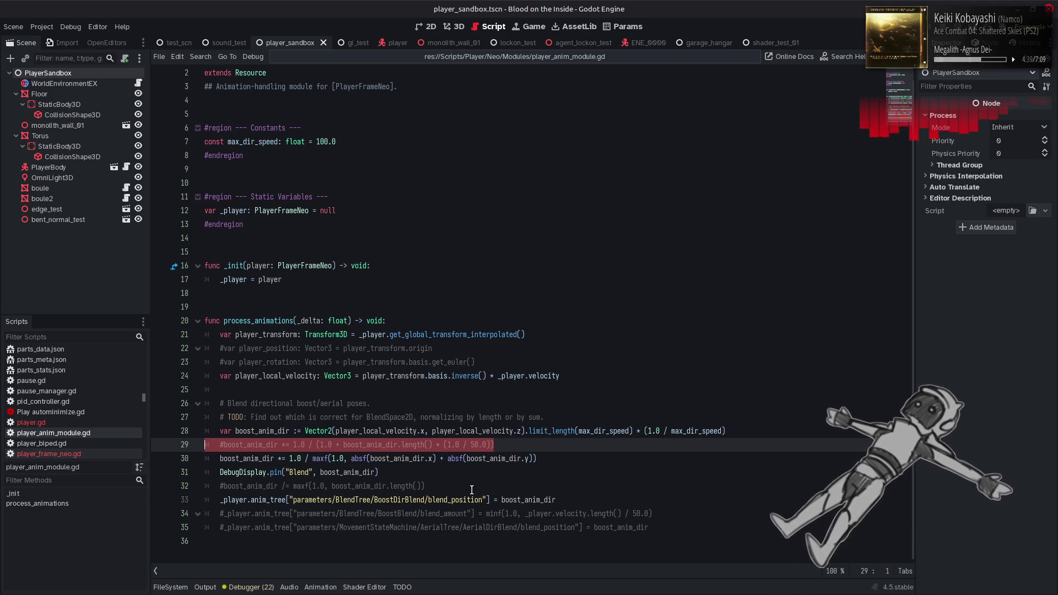
{"action": "key", "text": "BackSpace"}
{"action": "left_click_drag", "start_coordinate": [441, 486], "coordinate": [217, 486]}
{"action": "key", "text": "ctrl+x"}
{"action": "left_click", "coordinate": [543, 459]}
{"action": "key", "text": "Return"}
{"action": "key", "text": "ctrl+v"}
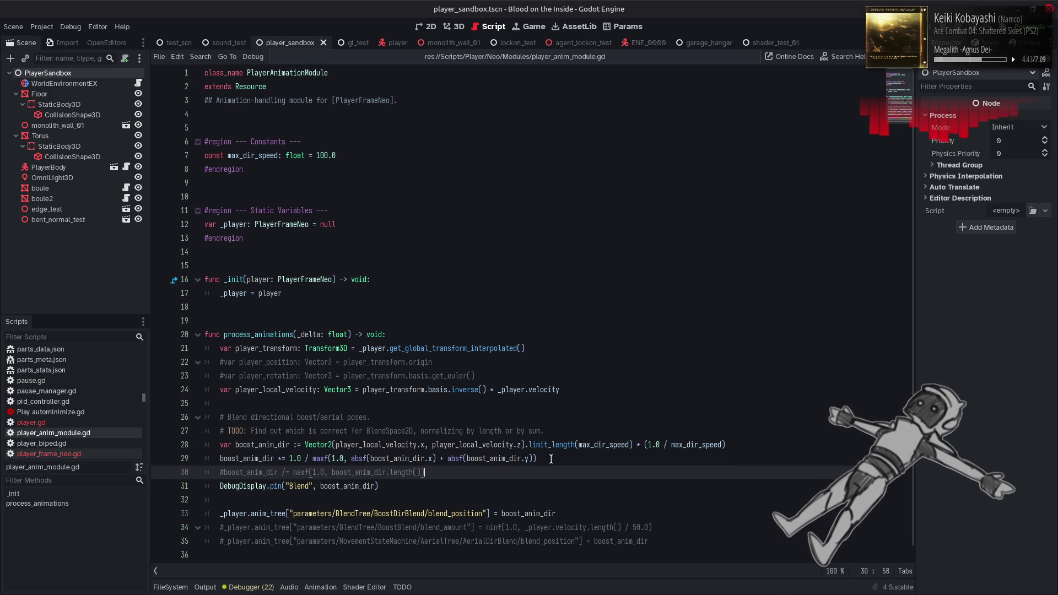
Step: Make it 'boost_anim_dir *= 1.0 / maxf(1.0, boost_anim_dir.length())', uncomment it, comment out the abs line, save, and run
{"action": "left_click", "coordinate": [218, 460]}
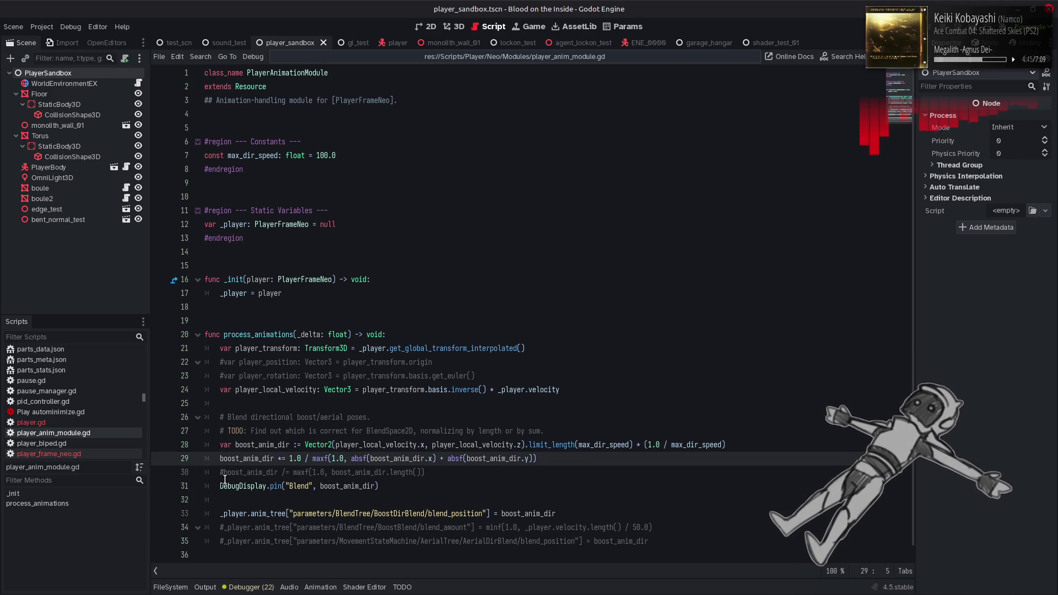
{"action": "left_click", "coordinate": [285, 473]}
{"action": "key", "text": "BackSpace"}
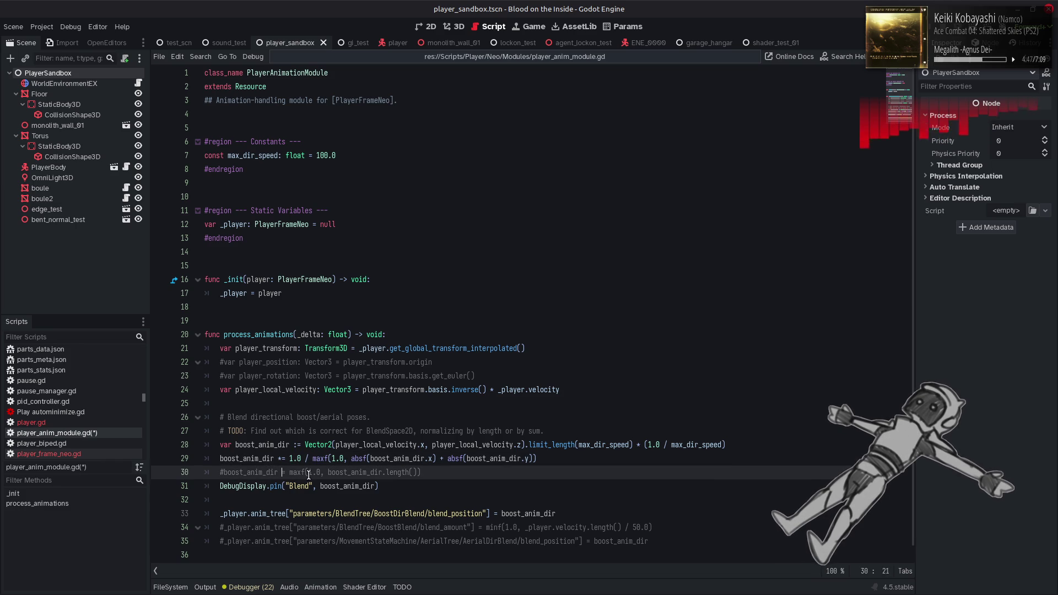
{"action": "type", "text": "*"}
{"action": "key", "text": "Right"}
{"action": "key", "text": "Right"}
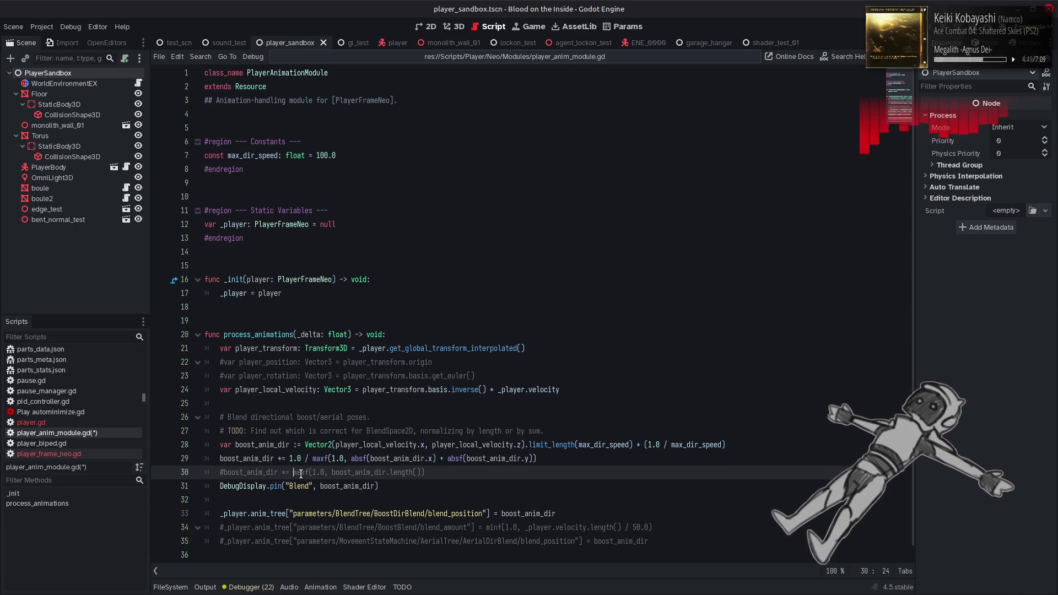
{"action": "type", "text": "1.0 /"}
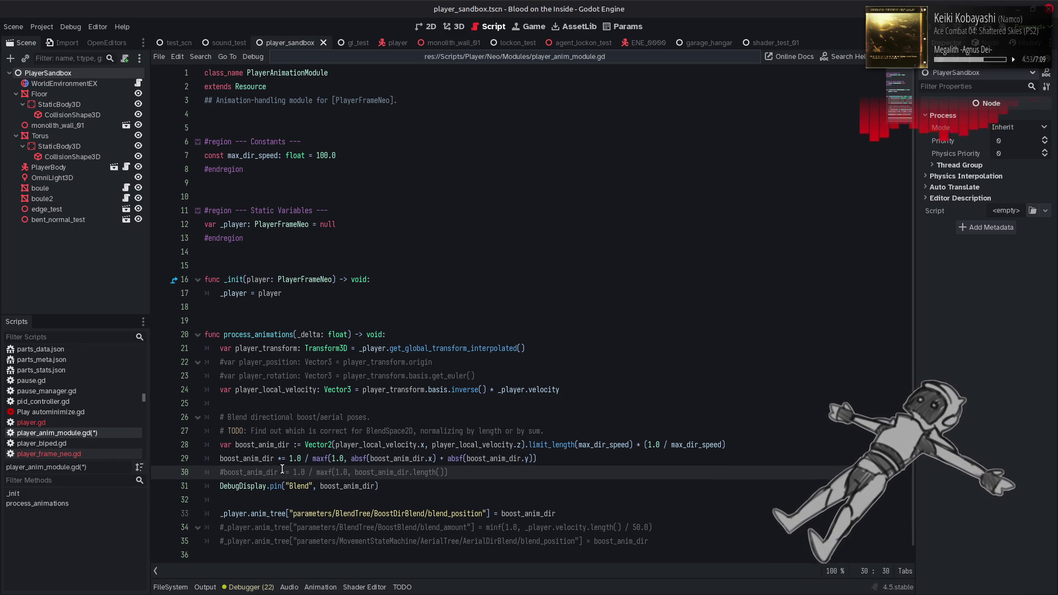
{"action": "left_click", "coordinate": [221, 459]}
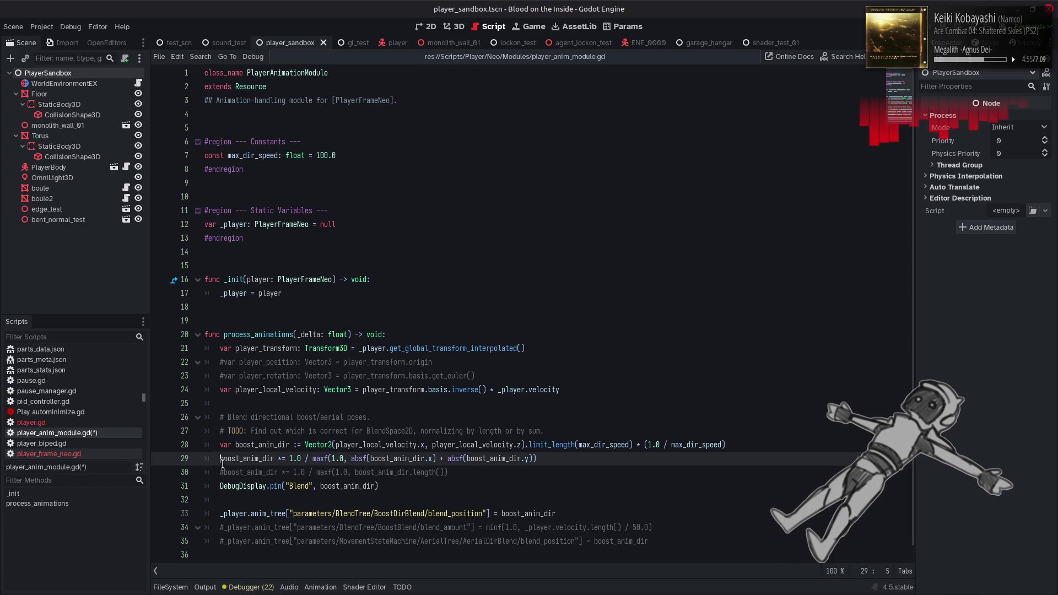
{"action": "type", "text": "#"}
{"action": "left_click", "coordinate": [224, 473]}
{"action": "key", "text": "BackSpace"}
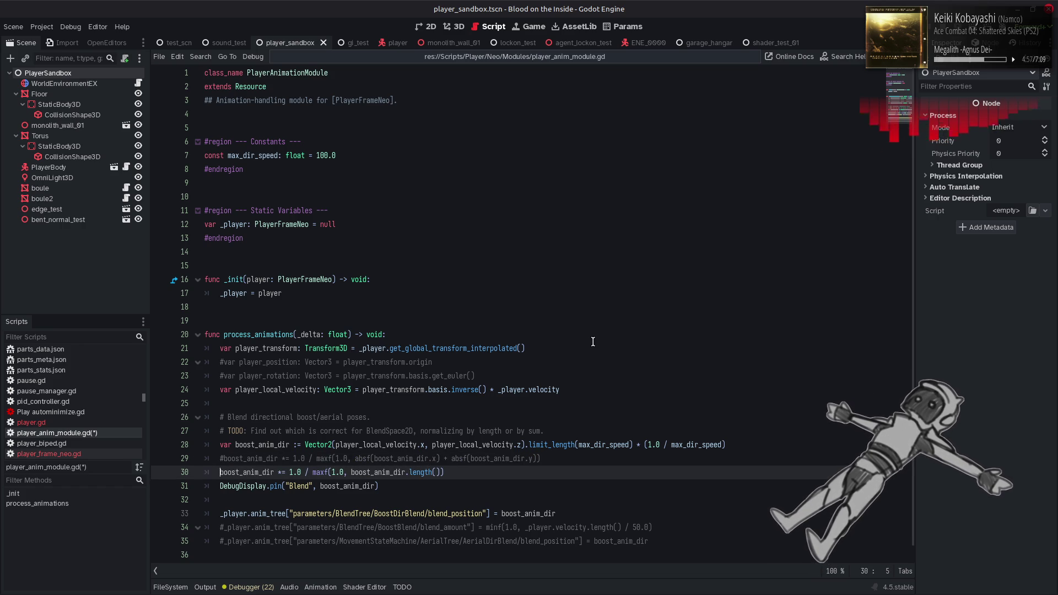
{"action": "key", "text": "ctrl+s"}
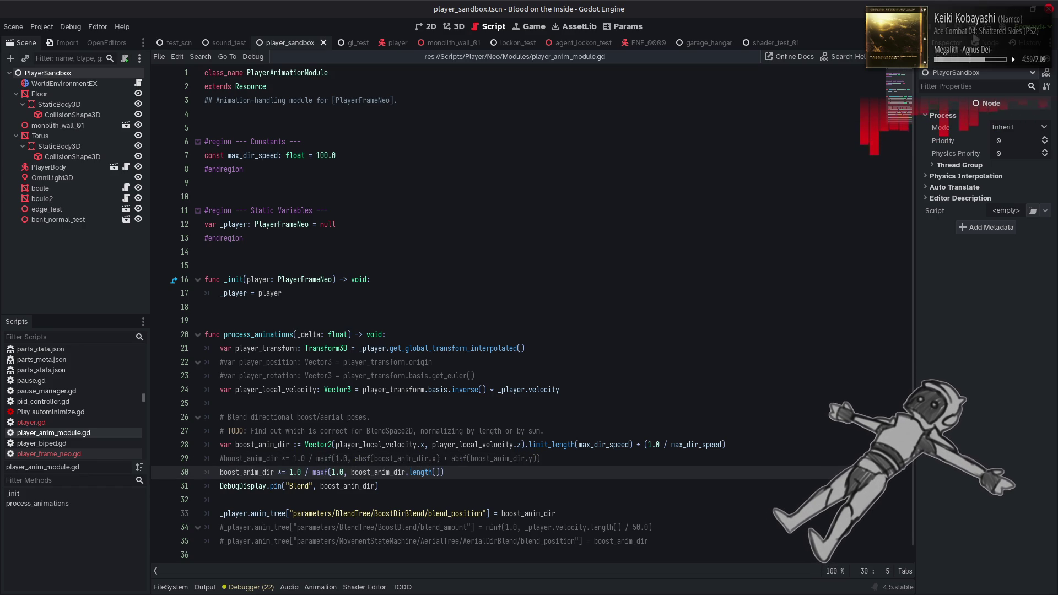
{"action": "key", "text": "F6"}
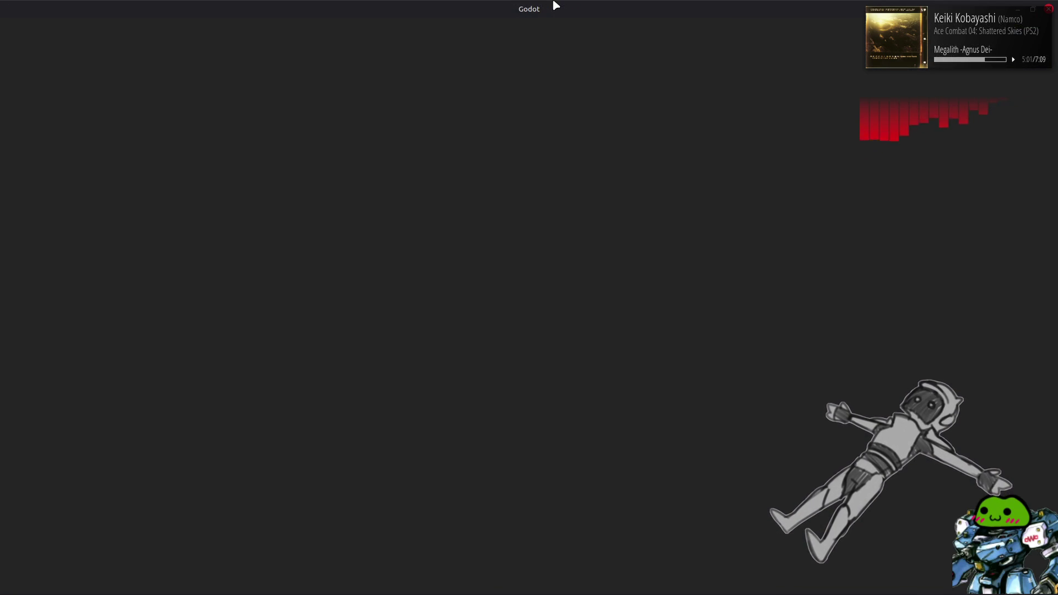
Step: Boost the robot forward, right and left while watching the Blend readout, then close the game
{"action": "key", "text": "w"}
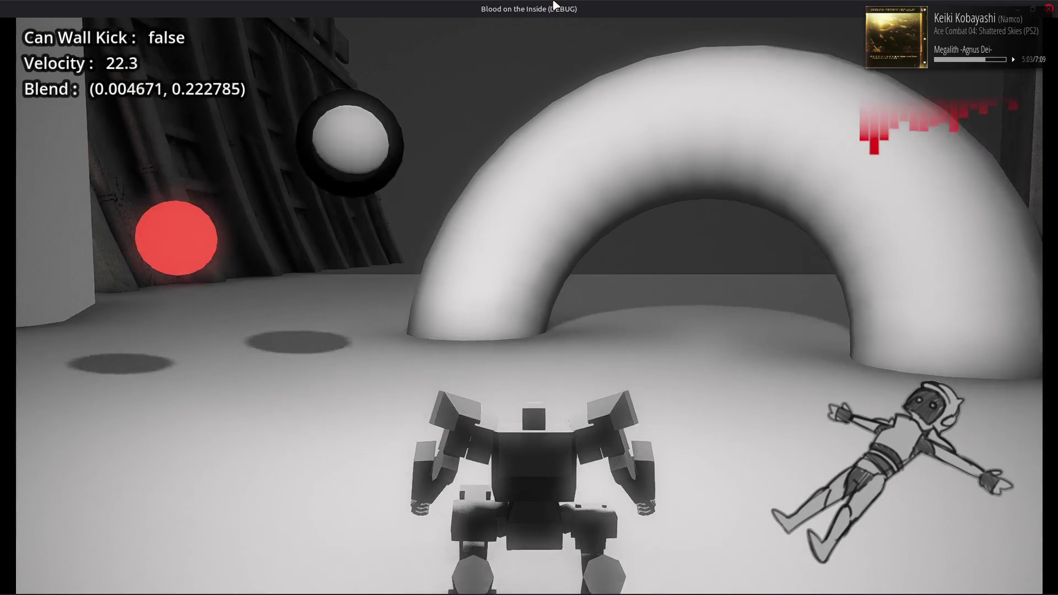
{"action": "key", "text": "d"}
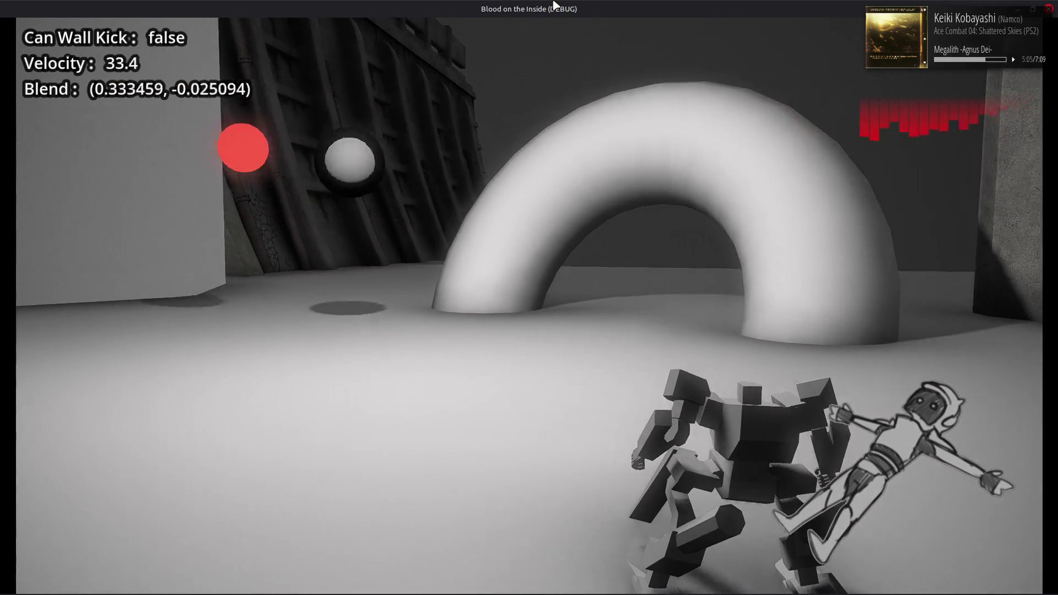
{"action": "key", "text": "a"}
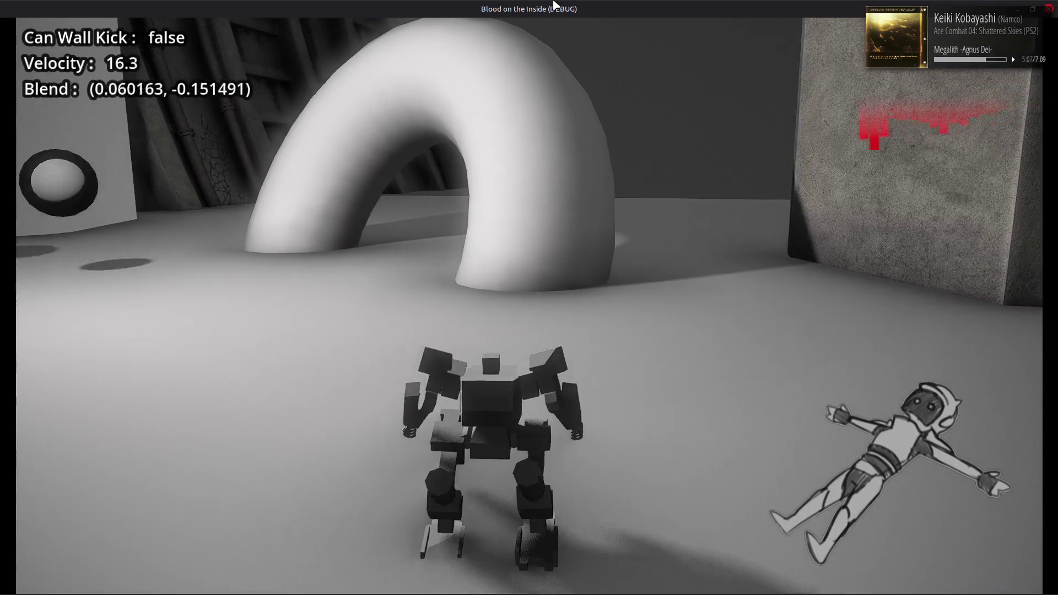
{"action": "key", "text": "w"}
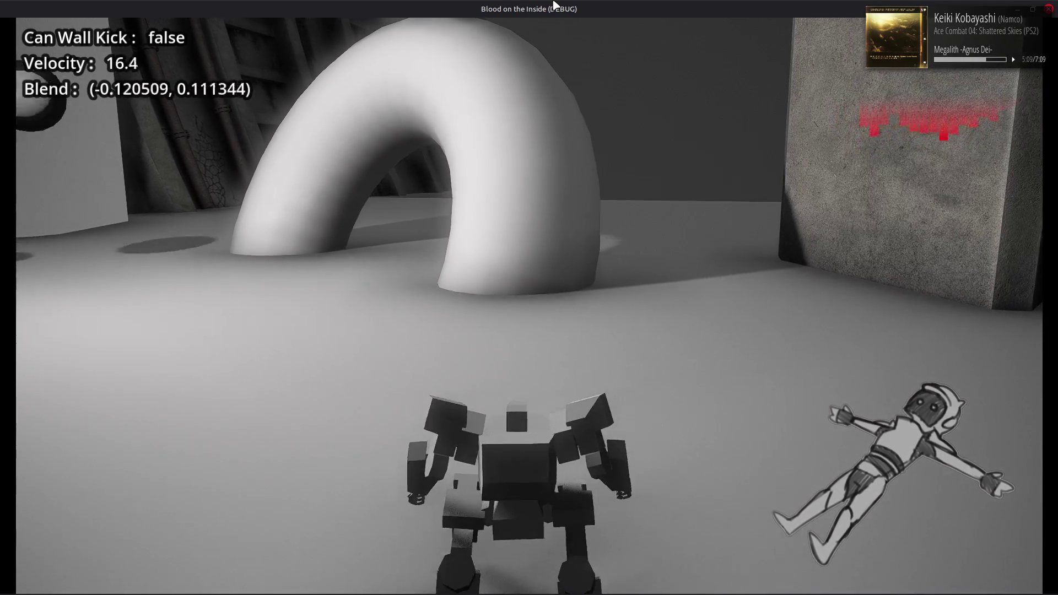
{"action": "key", "text": "w"}
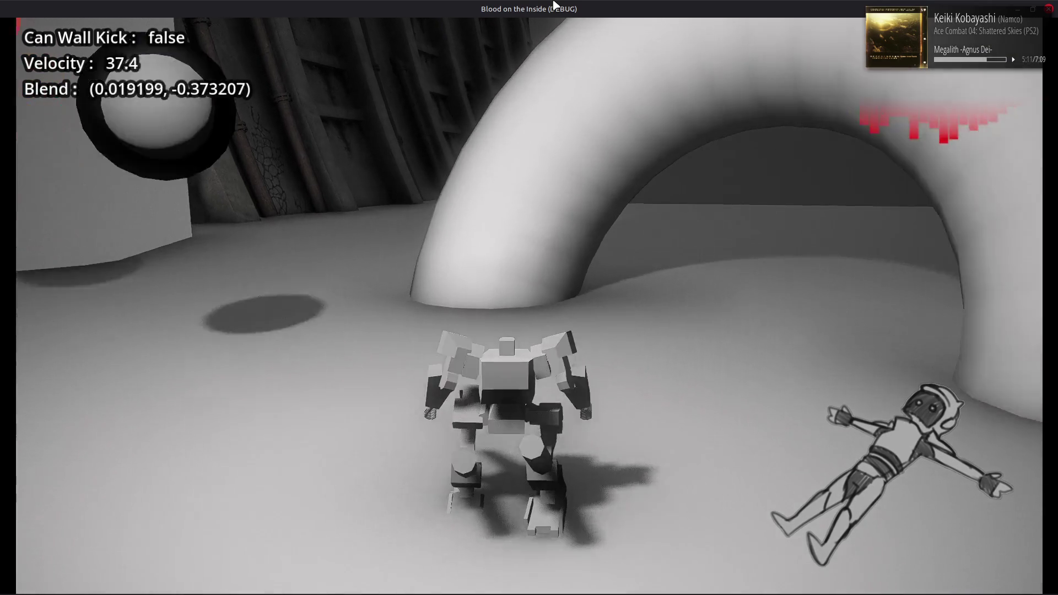
{"action": "key", "text": "w"}
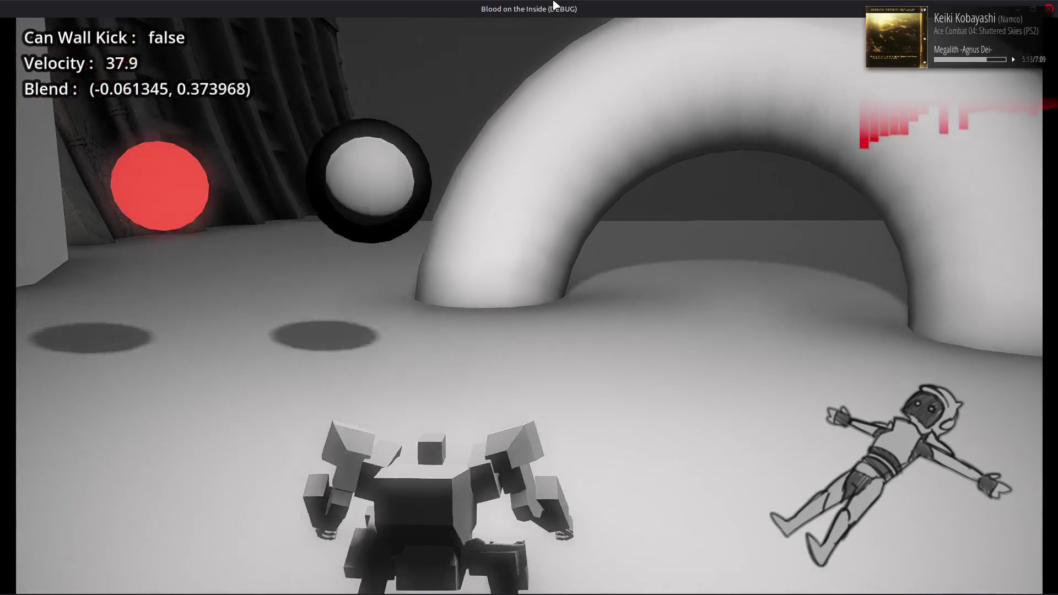
{"action": "key", "text": "w"}
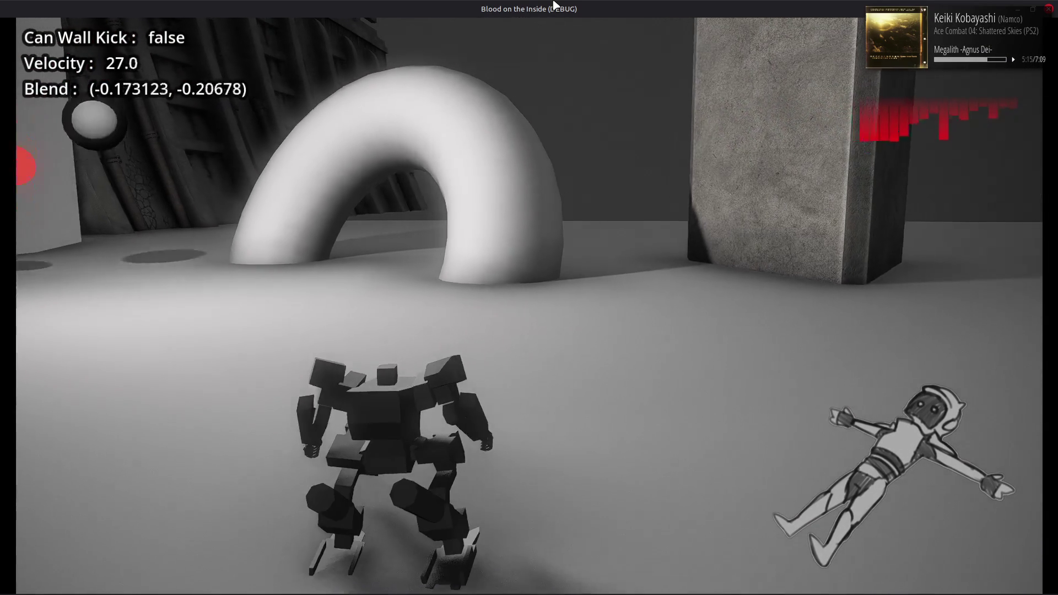
{"action": "key", "text": "w"}
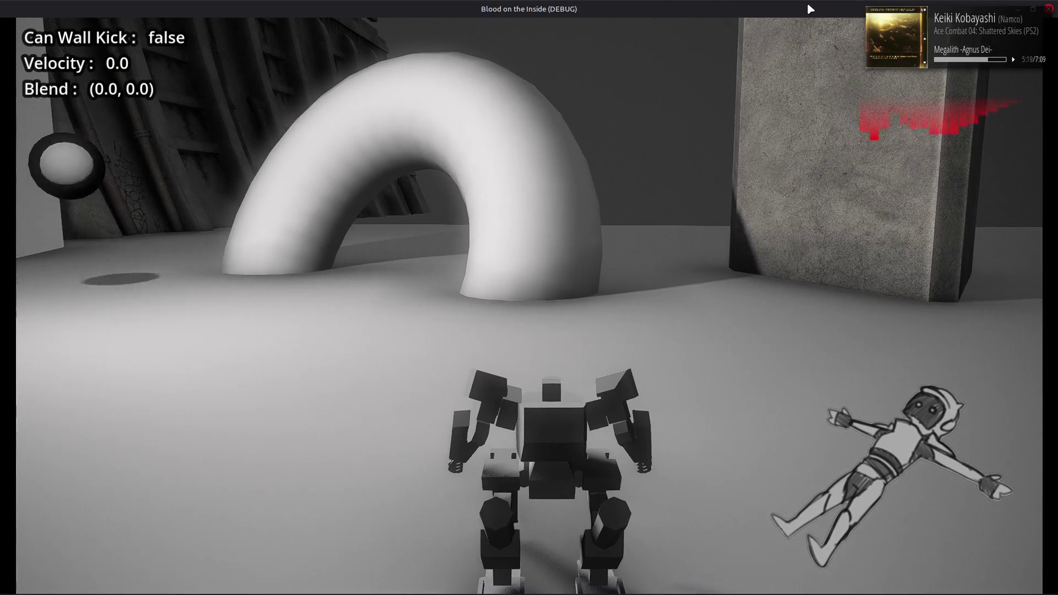
{"action": "left_click", "coordinate": [1052, 8]}
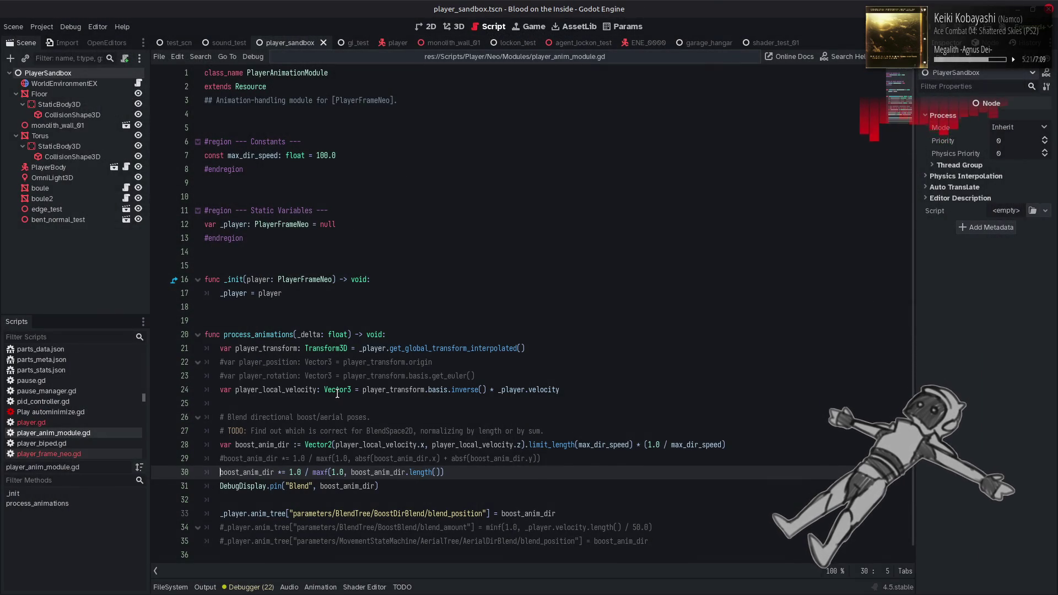
Step: Restore the absf(x) + absf(y) normalisation on line 29, comment out the length() line, and save
{"action": "mouse_move", "coordinate": [273, 469]}
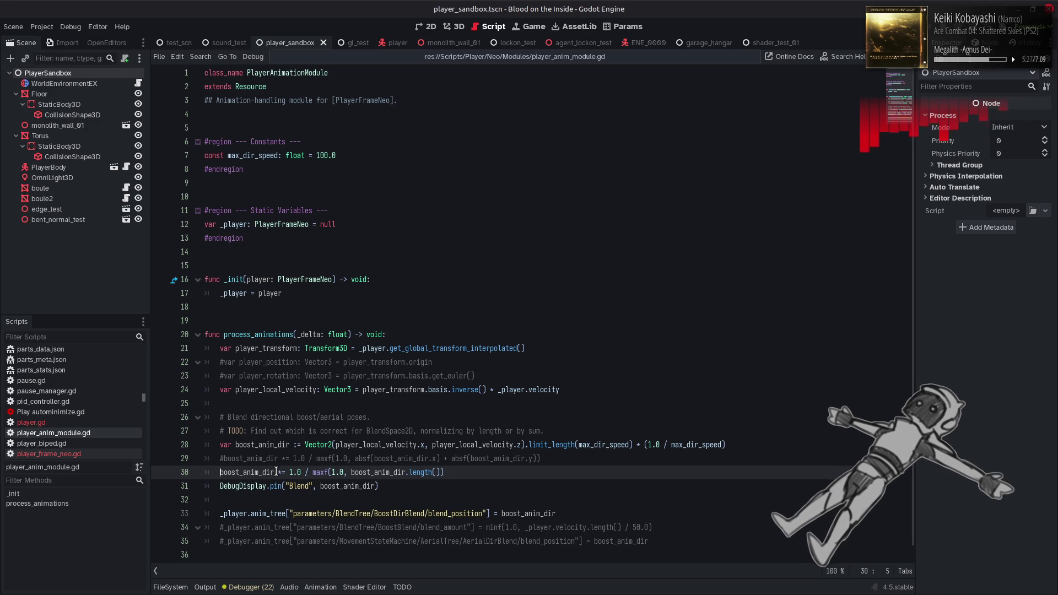
{"action": "type", "text": "#"}
{"action": "left_click", "coordinate": [225, 459]}
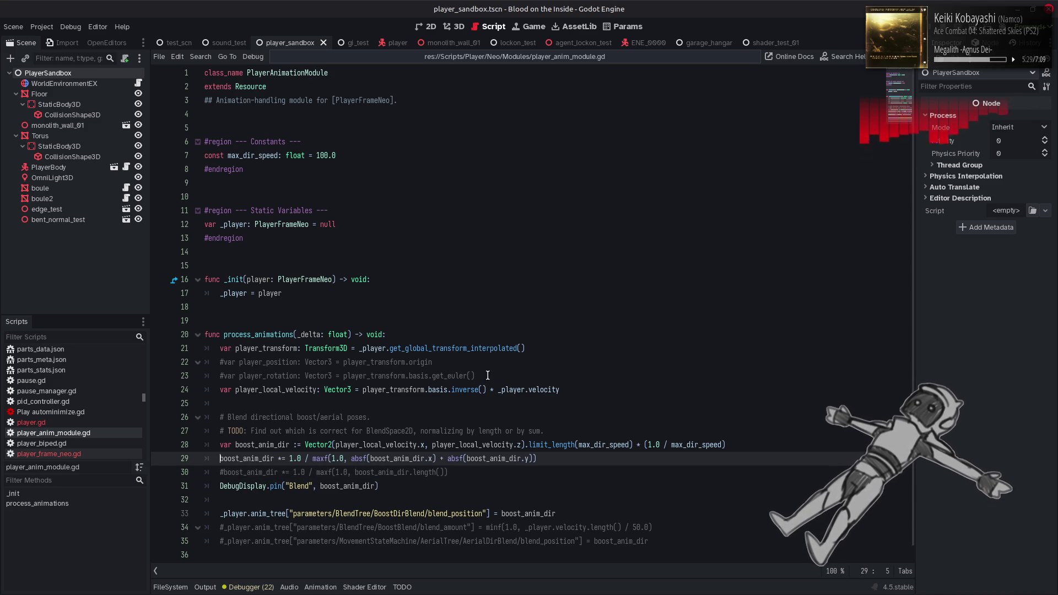
{"action": "key", "text": "ctrl+s"}
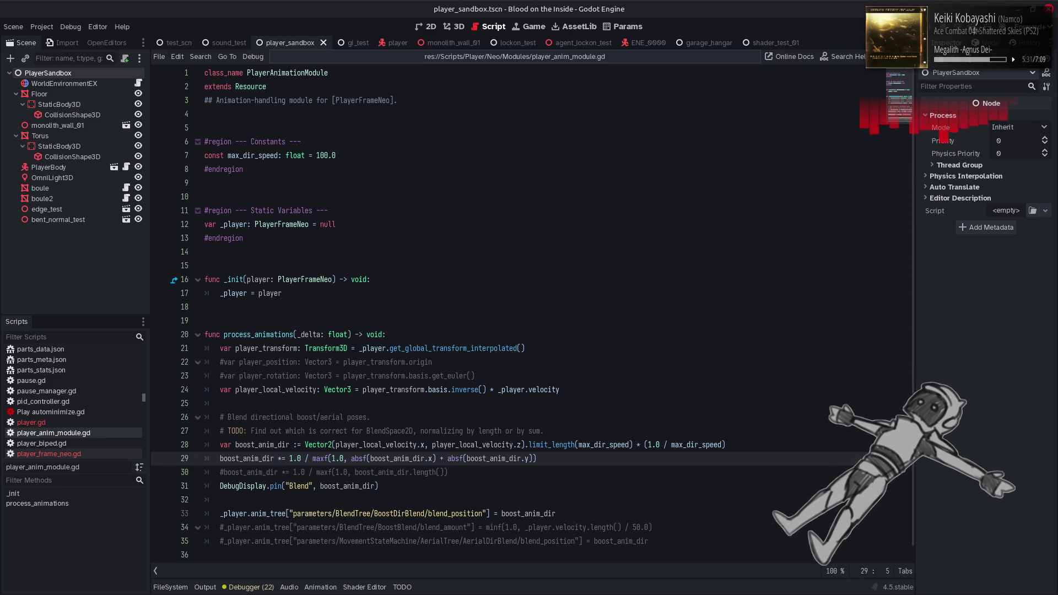
{"action": "key", "text": "F6"}
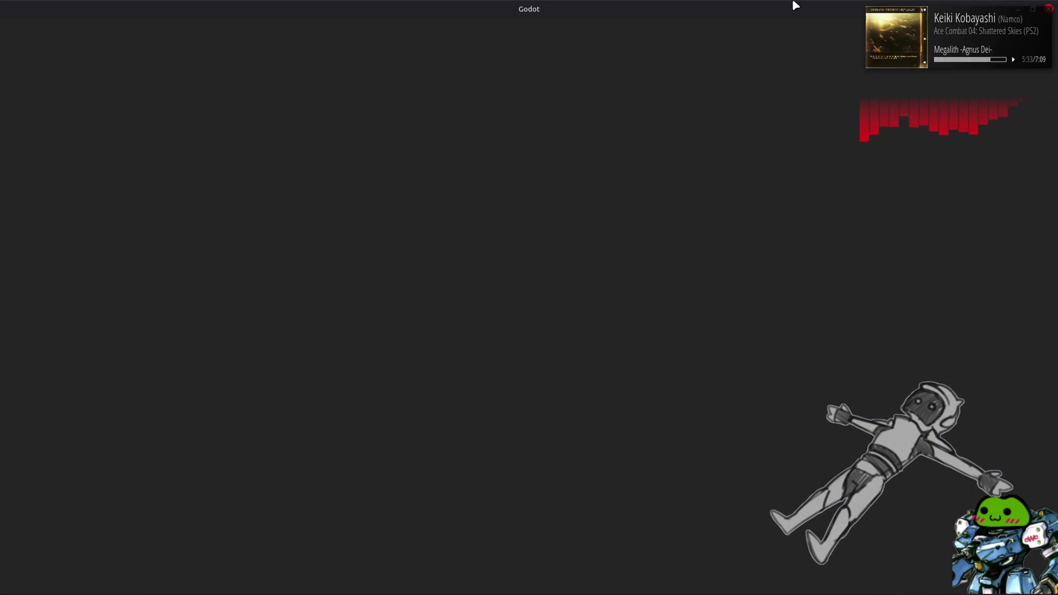
{"action": "key", "text": "w"}
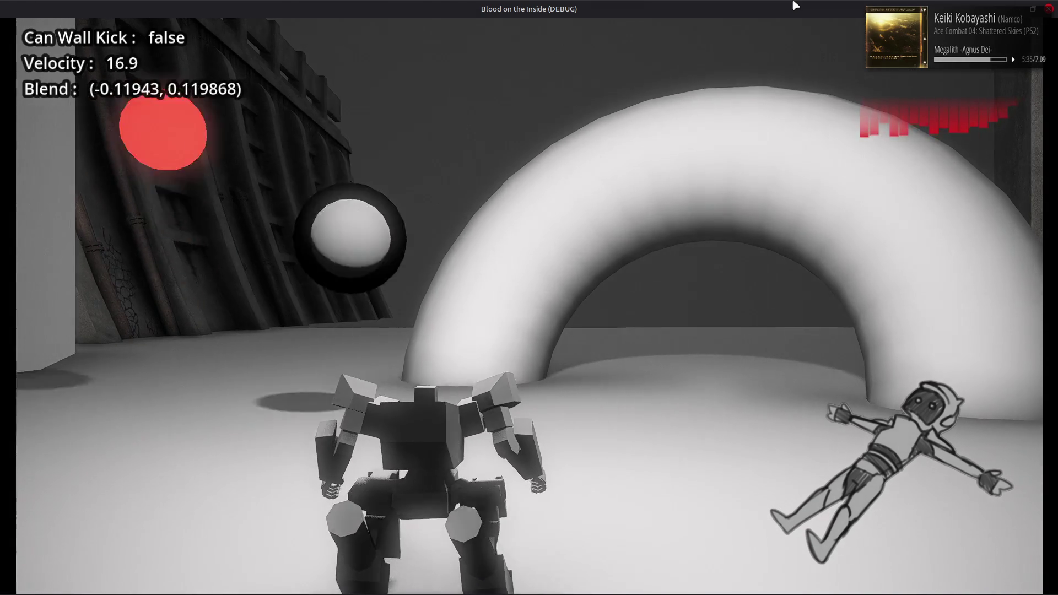
{"action": "key", "text": "w"}
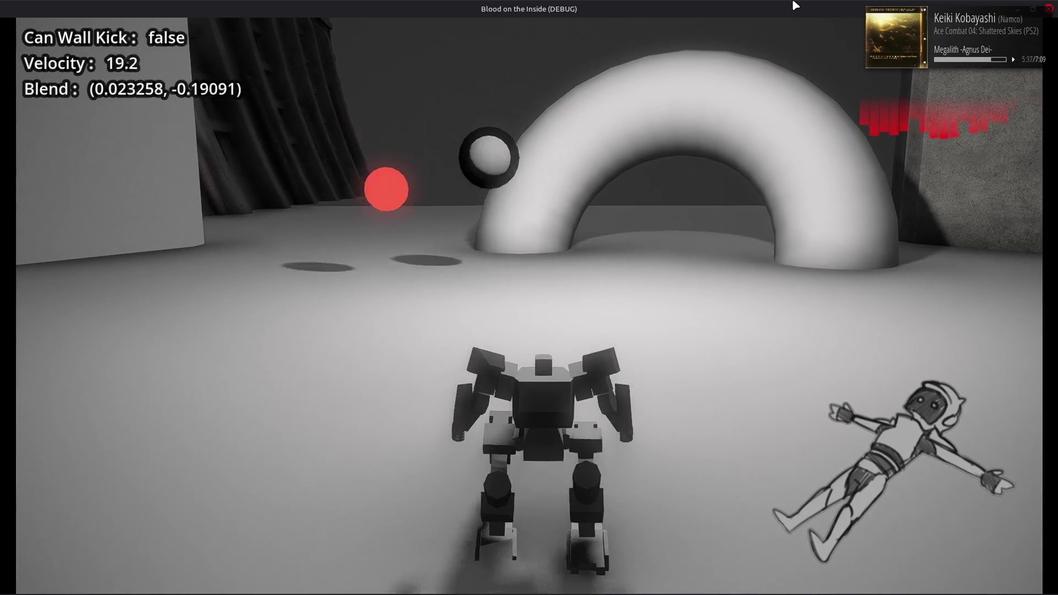
{"action": "key", "text": "d"}
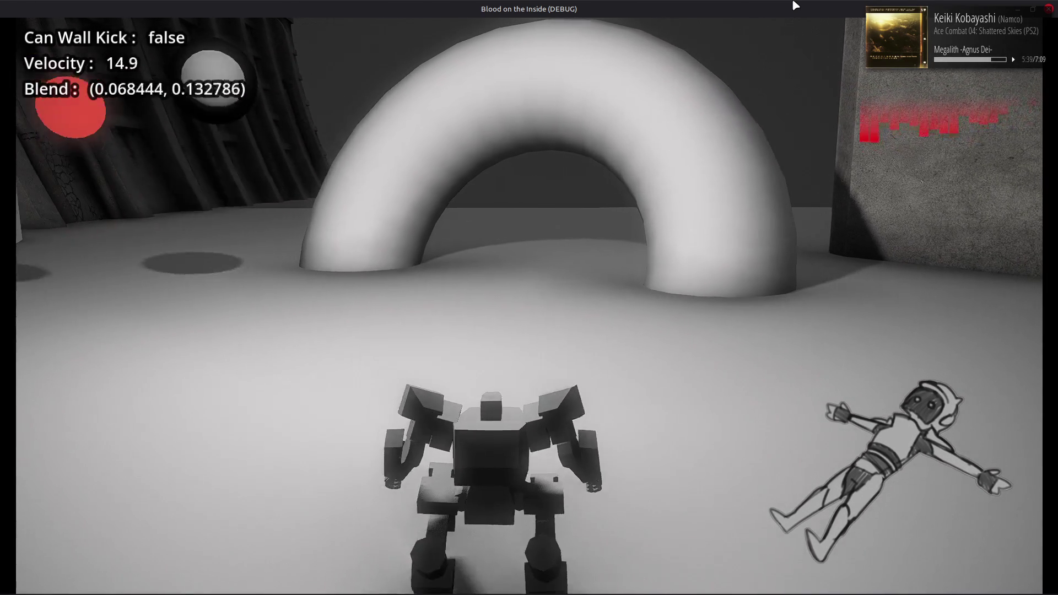
{"action": "key", "text": "a"}
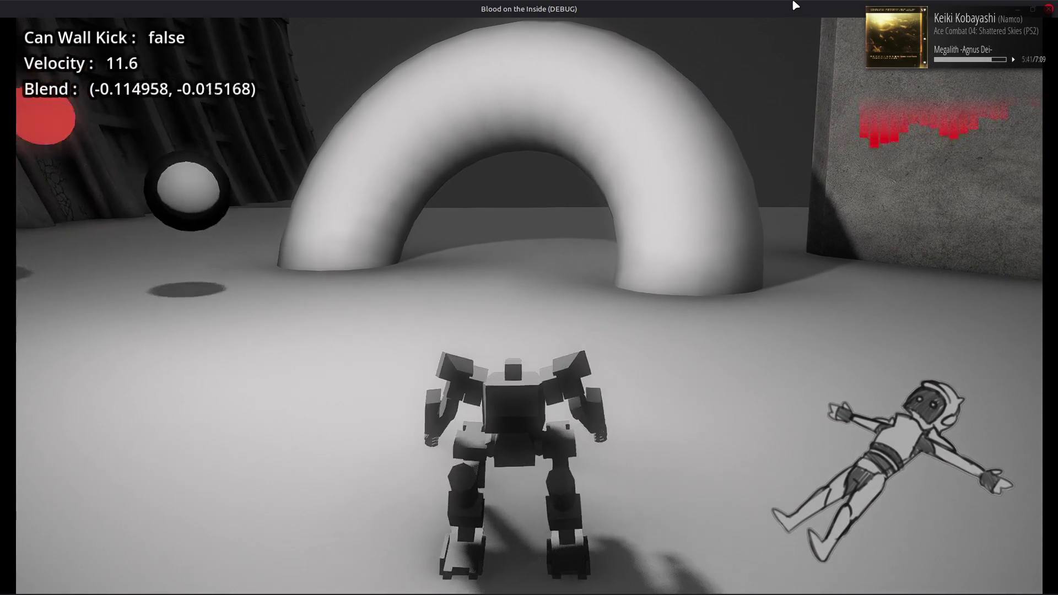
{"action": "key", "text": "a"}
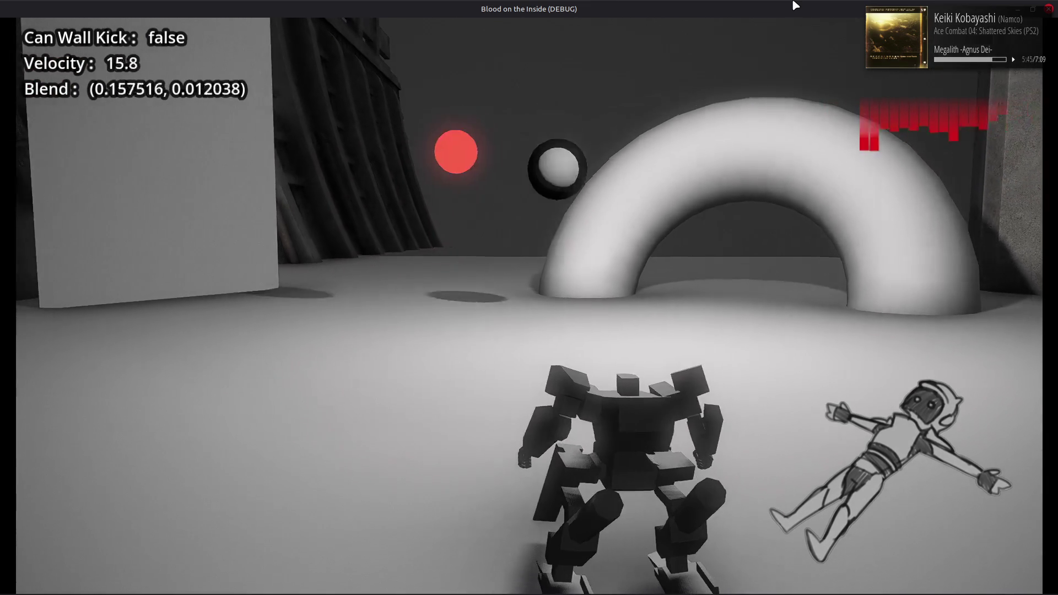
{"action": "key", "text": "a"}
{"action": "key", "text": "a"}
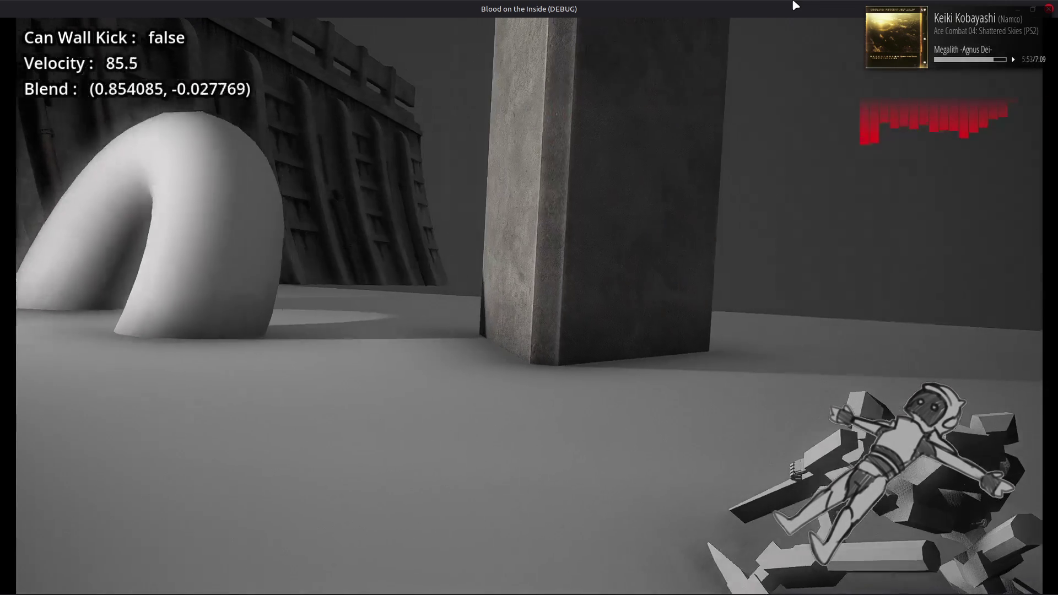
{"action": "key", "text": "a"}
{"action": "key", "text": "w"}
{"action": "key", "text": "s"}
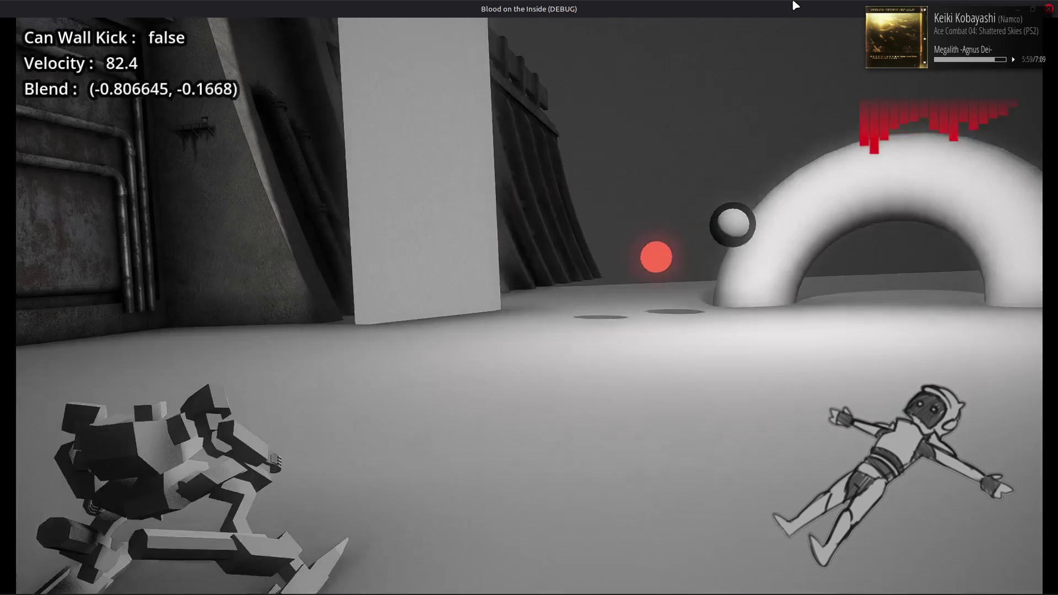
{"action": "key", "text": "d"}
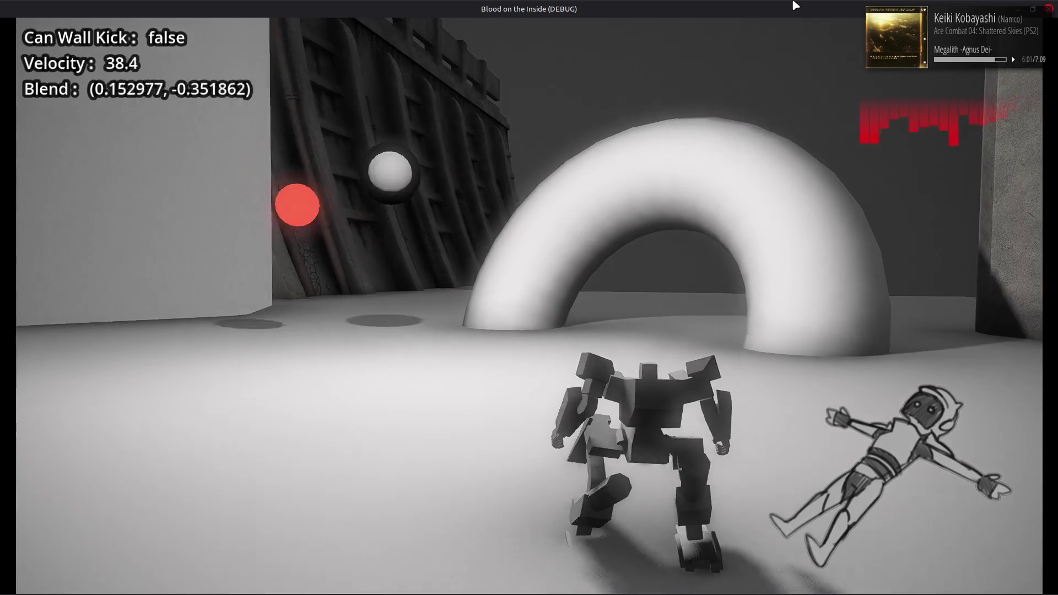
{"action": "key", "text": "d"}
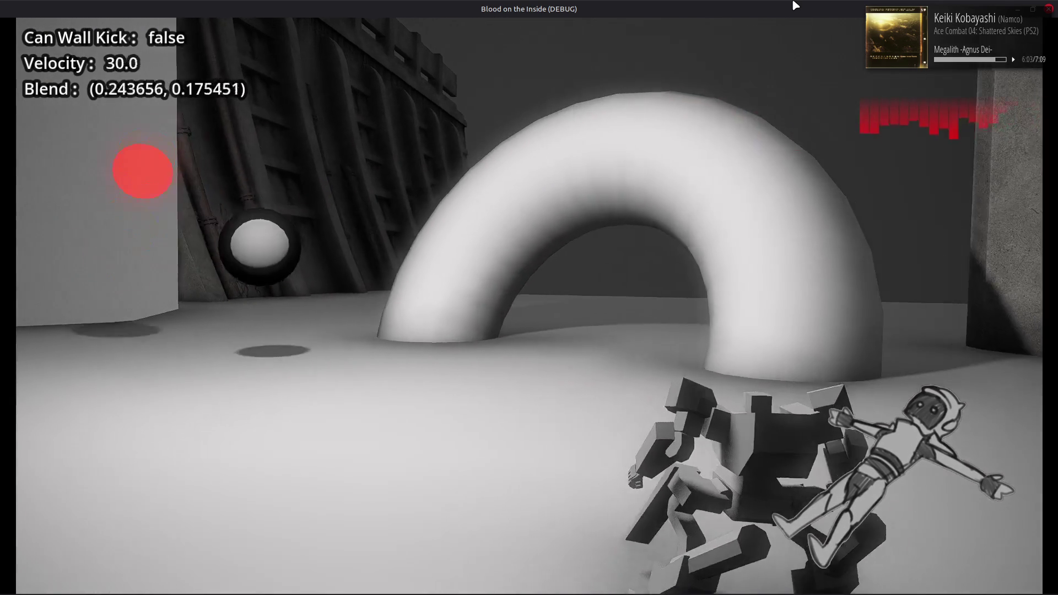
{"action": "key", "text": "w"}
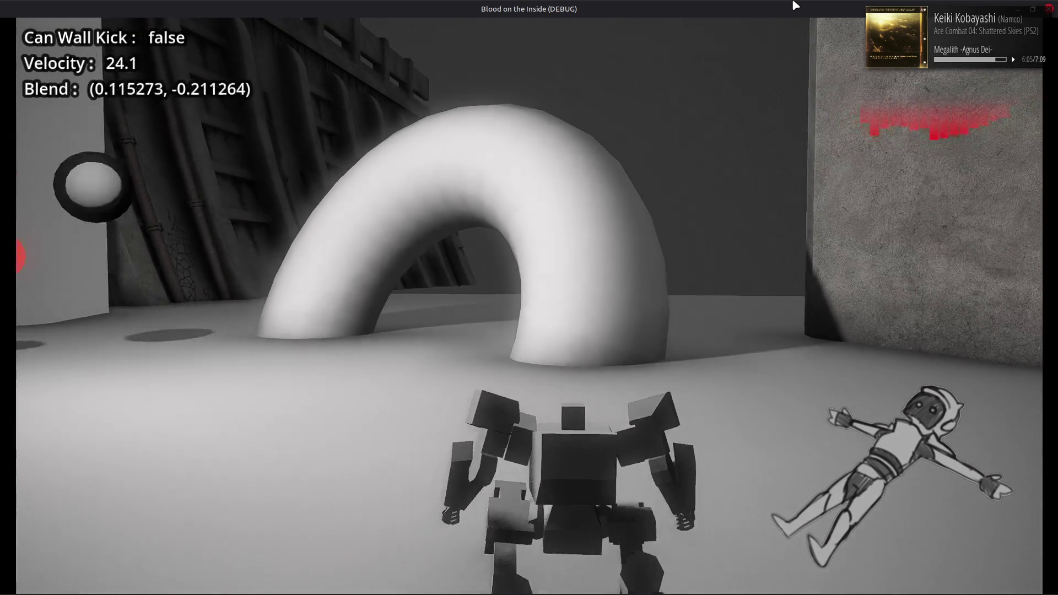
{"action": "key", "text": "w"}
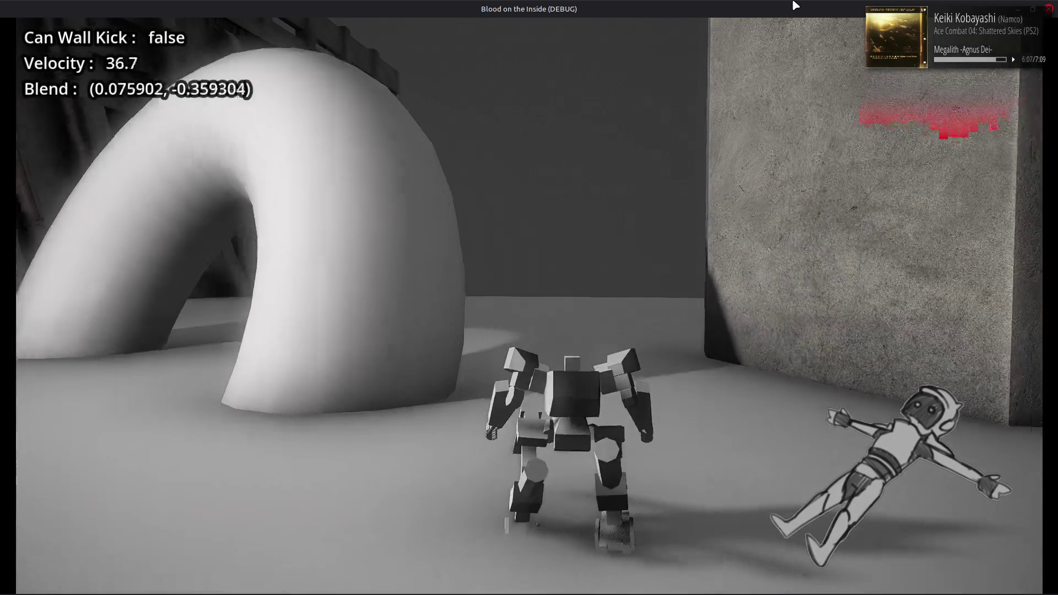
{"action": "key", "text": "s"}
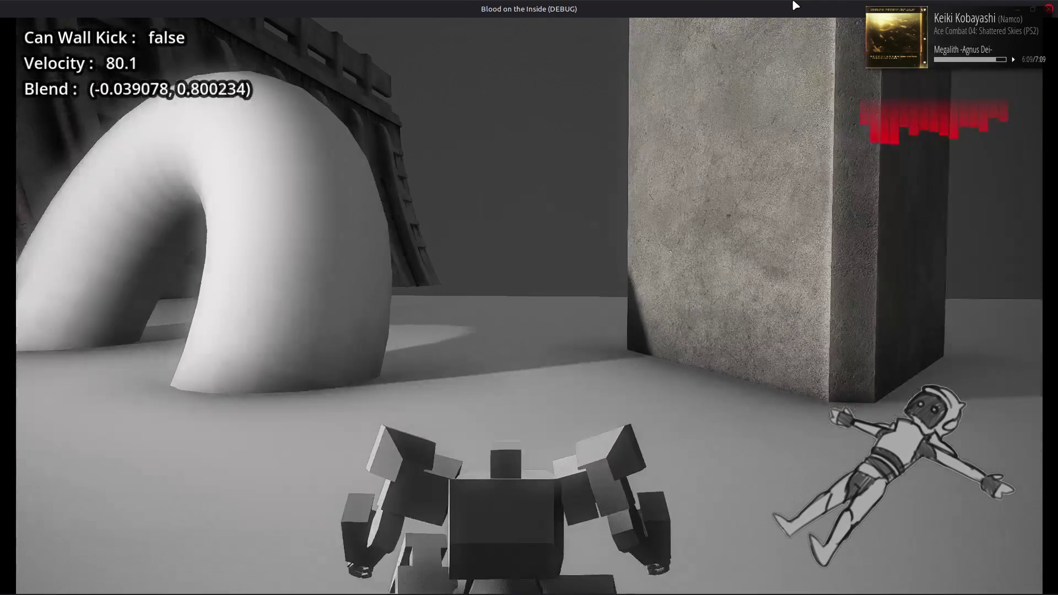
{"action": "key", "text": "d"}
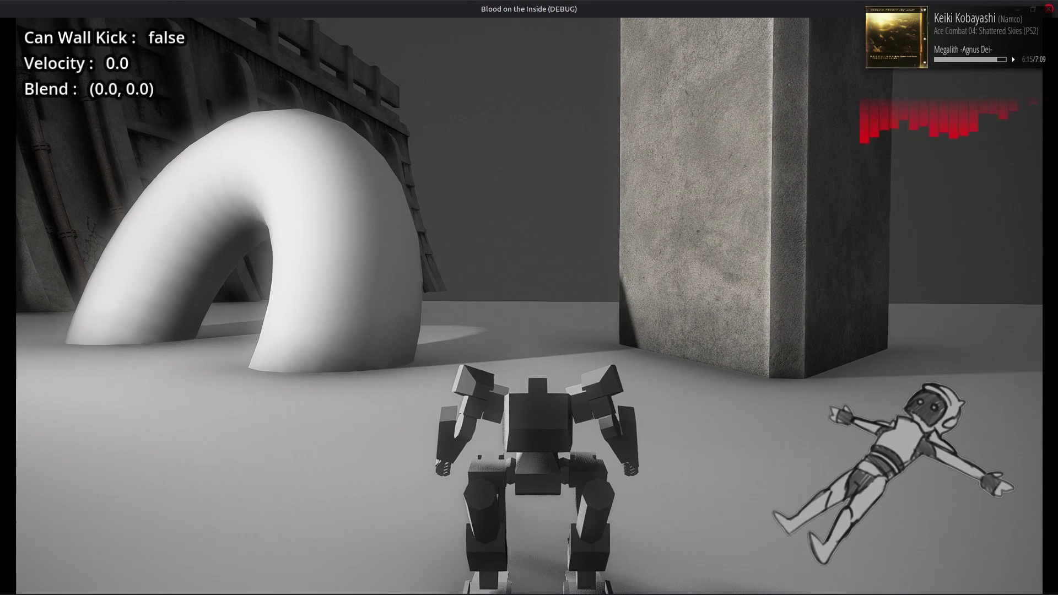
{"action": "key", "text": "F8"}
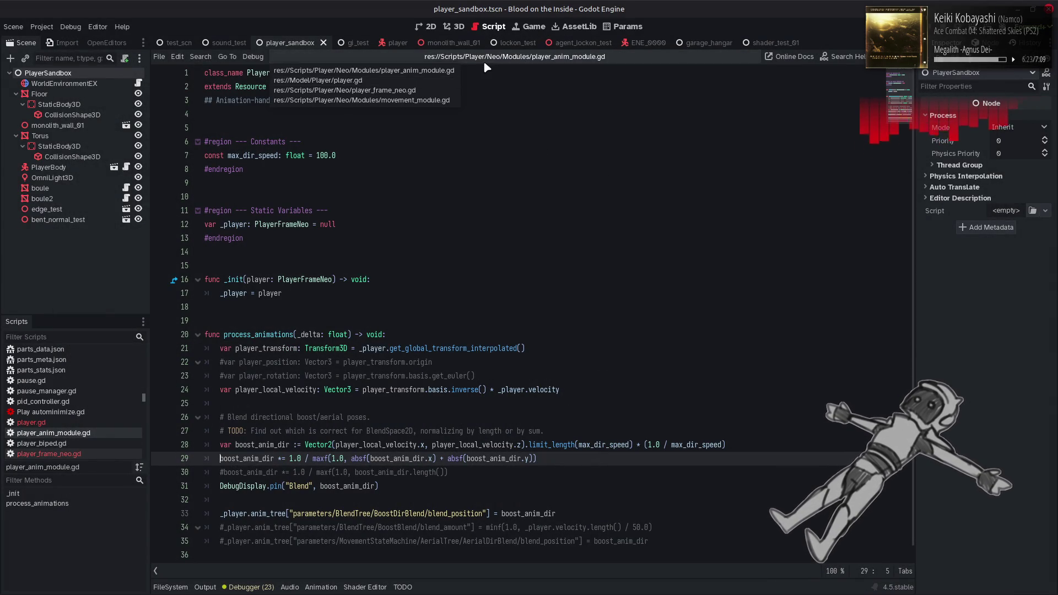
Step: Open camera_module.gd from the file list and scroll up to its constants
{"action": "left_click_drag", "start_coordinate": [143, 397], "coordinate": [146, 351]}
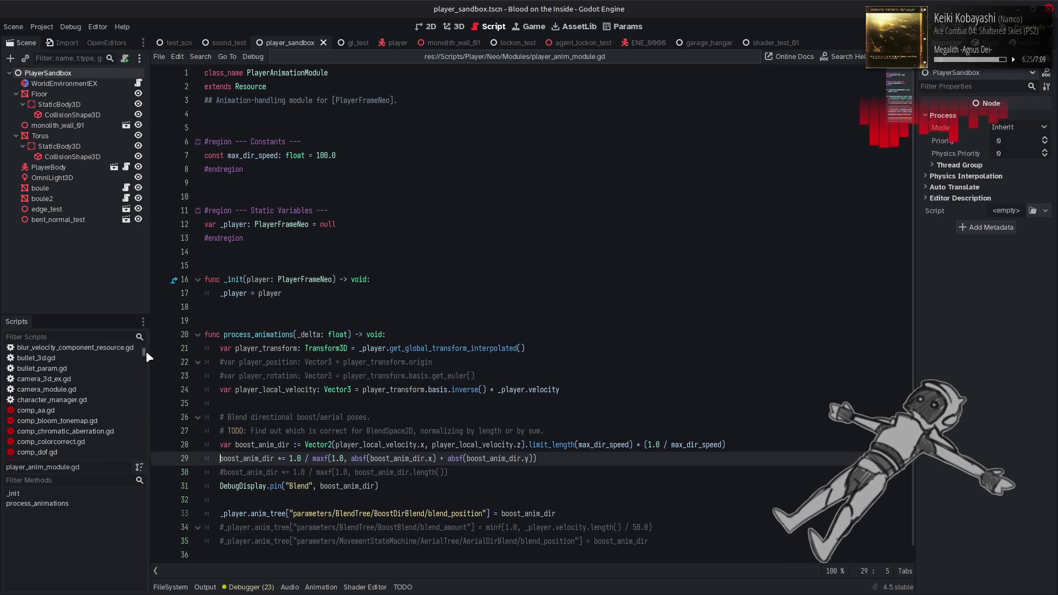
{"action": "left_click", "coordinate": [100, 388]}
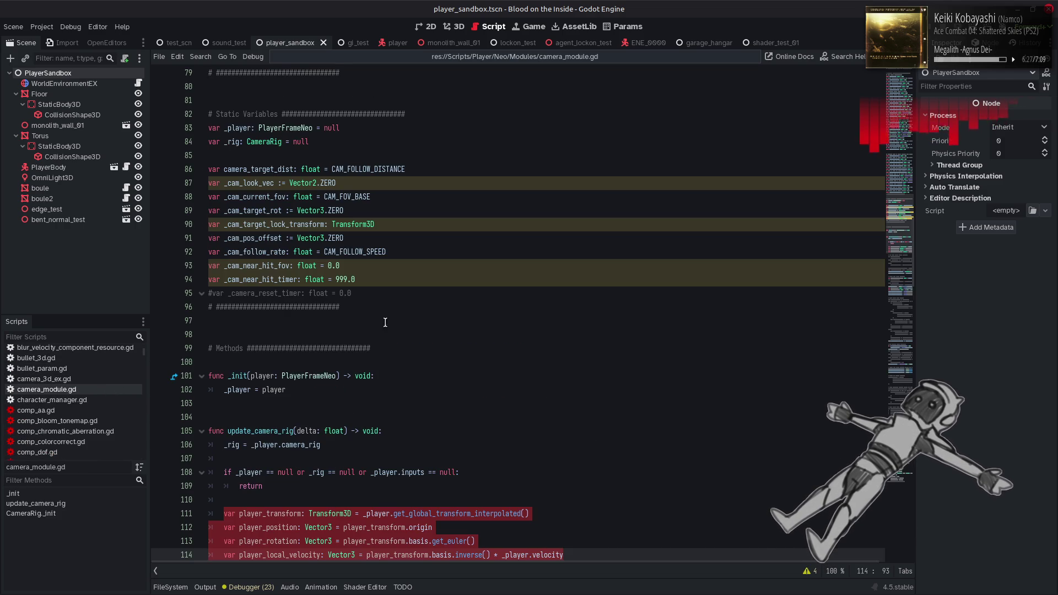
{"action": "left_click", "coordinate": [435, 335]}
{"action": "scroll", "coordinate": [435, 337], "scroll_direction": "up", "scroll_amount": 15}
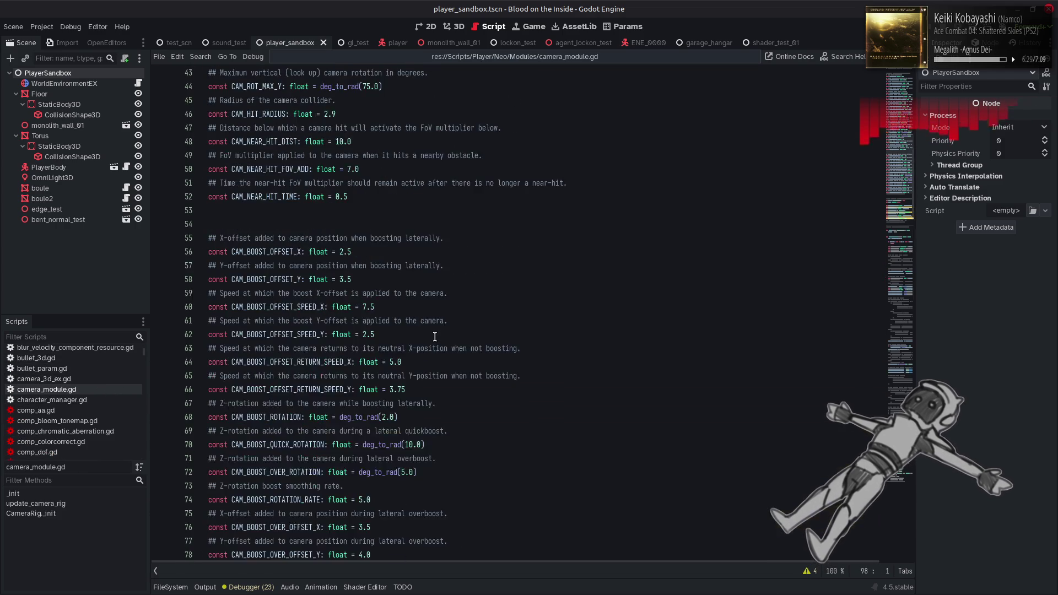
{"action": "scroll", "coordinate": [435, 337], "scroll_direction": "up", "scroll_amount": 8}
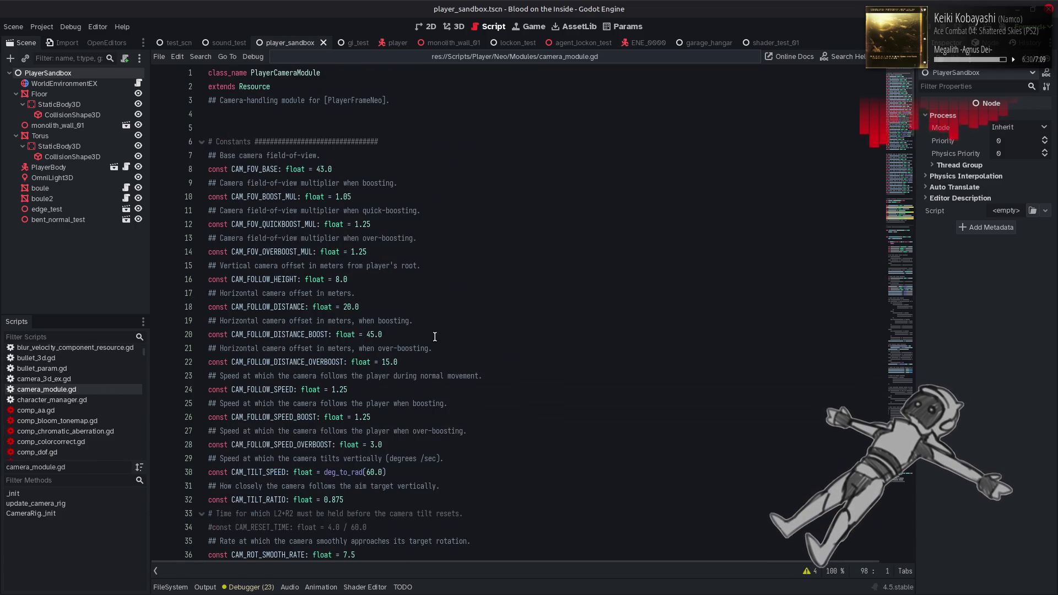
Step: Change CAM_FOLLOW_HEIGHT to 6.0, save, and launch the scene with F6
{"action": "left_click", "coordinate": [337, 279]}
{"action": "type", "text": "6"}
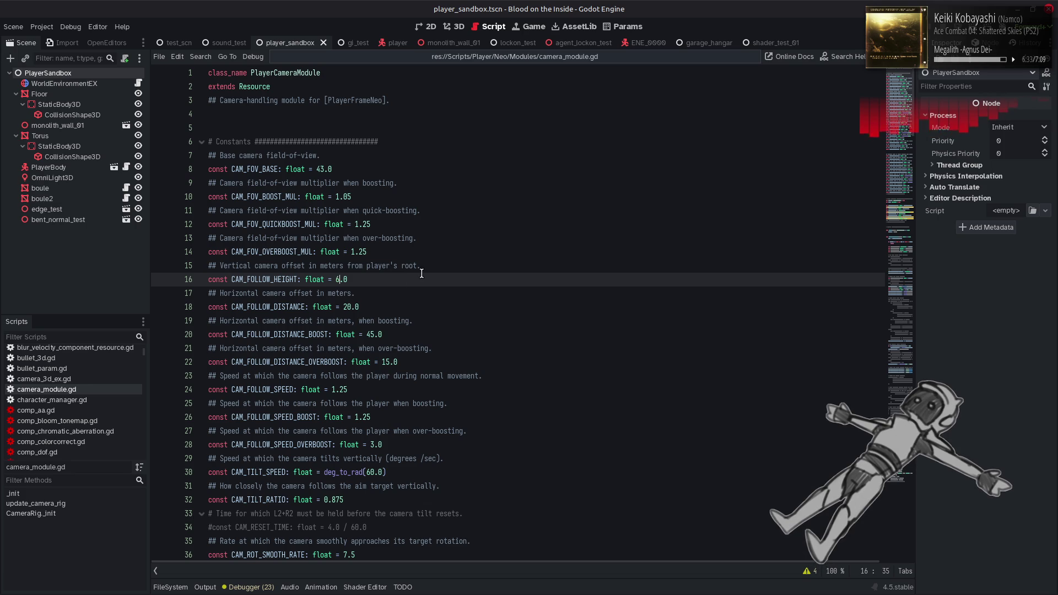
{"action": "key", "text": "ctrl+s"}
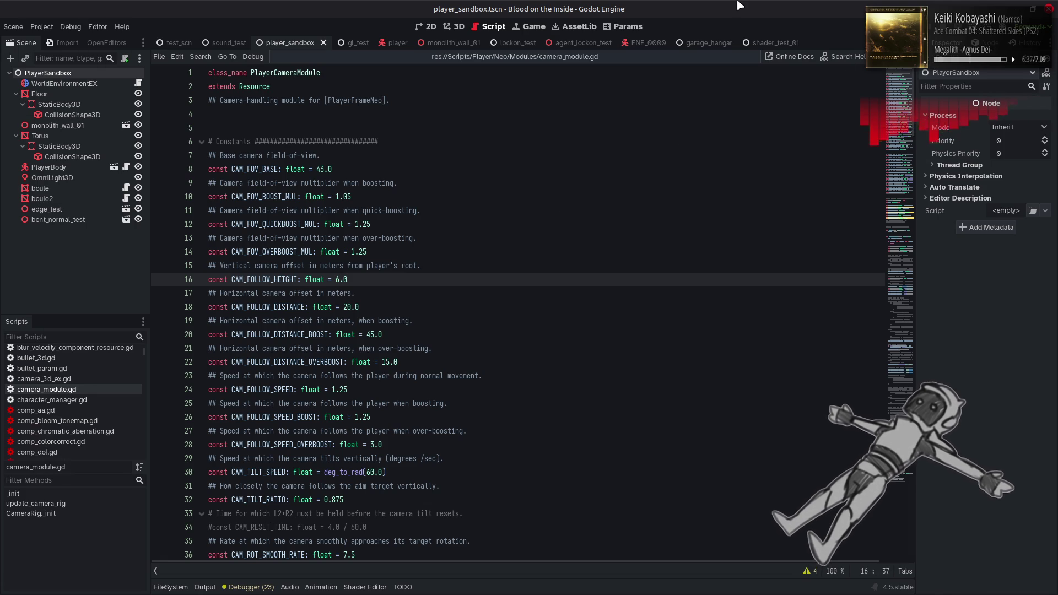
{"action": "key", "text": "F6"}
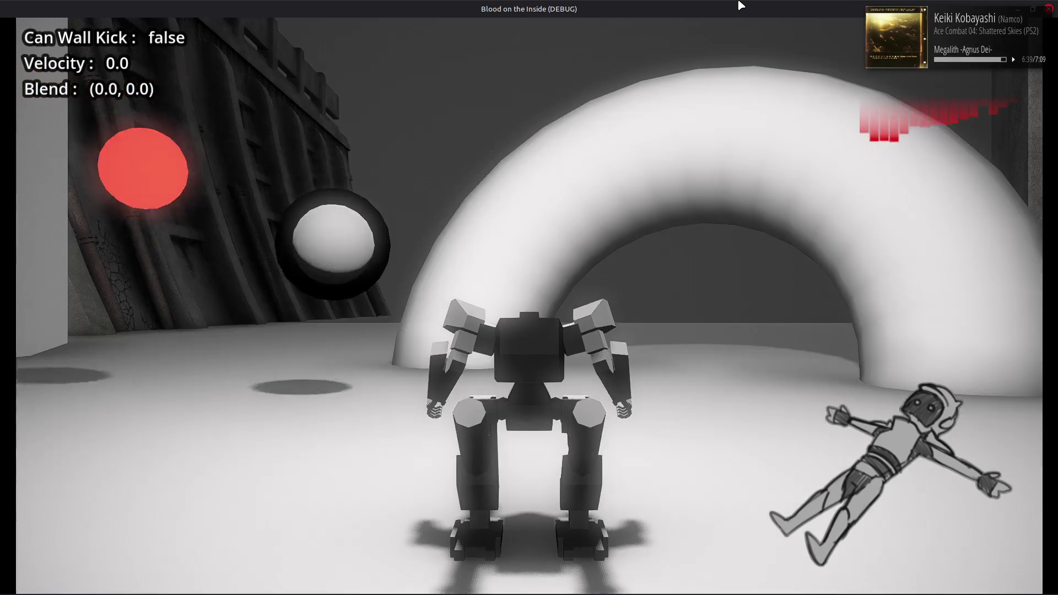
Step: Drive the mech forward and boost it left and right, rapidly flipping strafe direction
{"action": "key", "text": "w"}
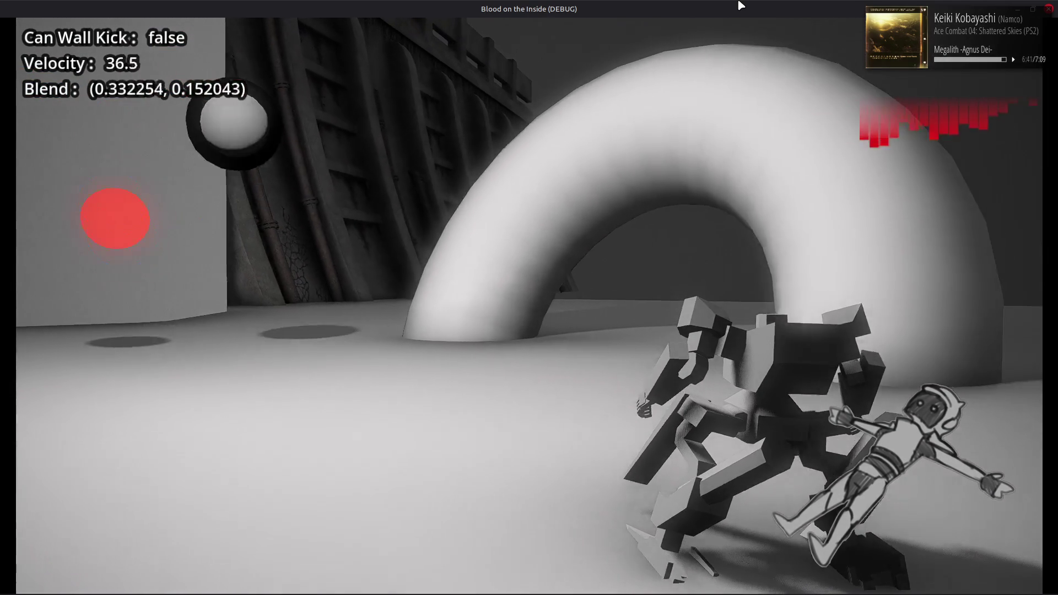
{"action": "key", "text": "a"}
{"action": "key", "text": "d"}
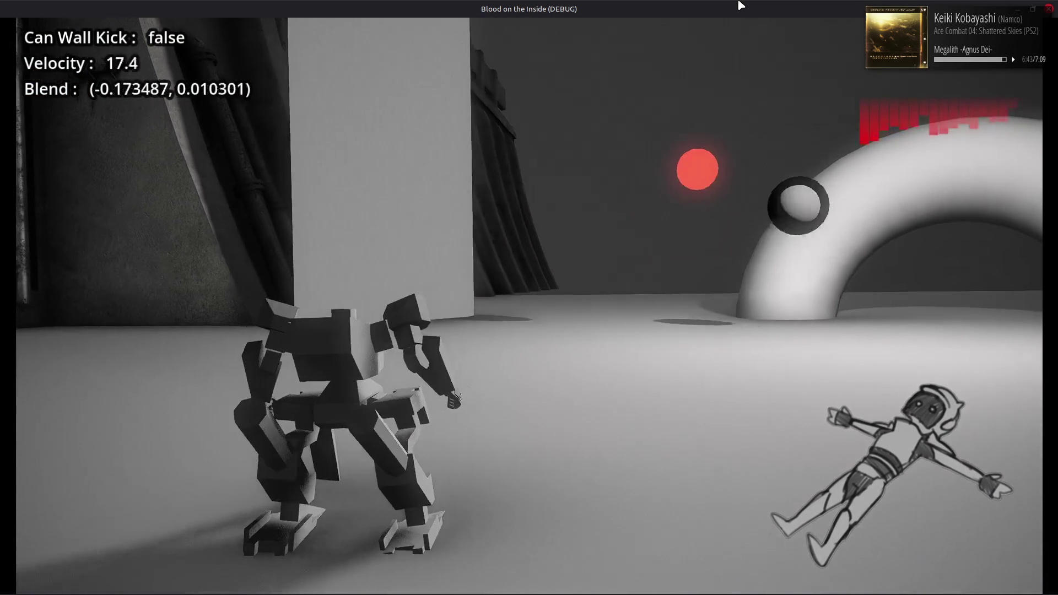
{"action": "key", "text": "a"}
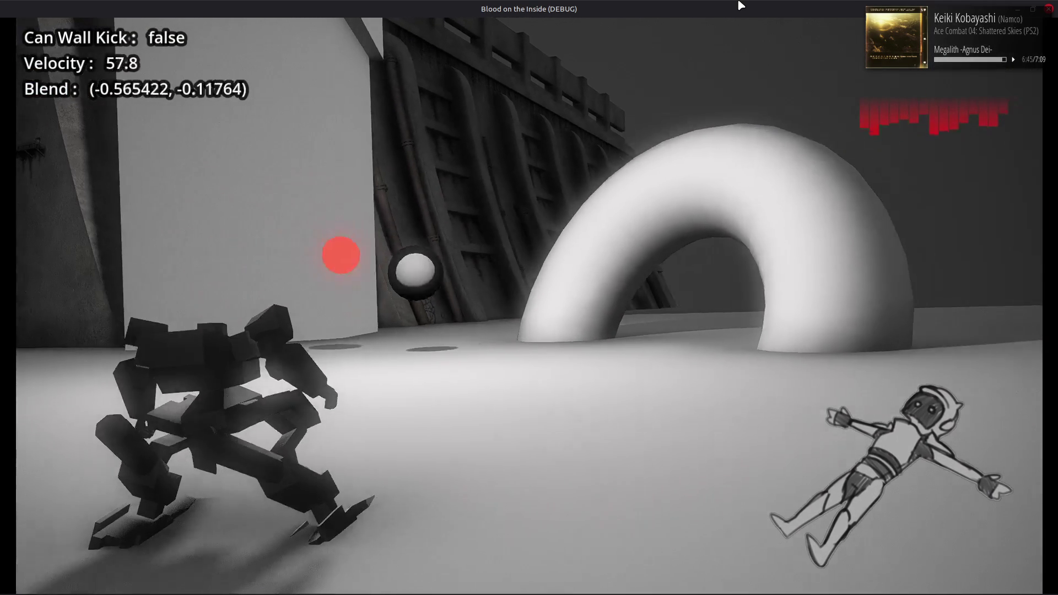
{"action": "key", "text": "d"}
{"action": "key", "text": "a"}
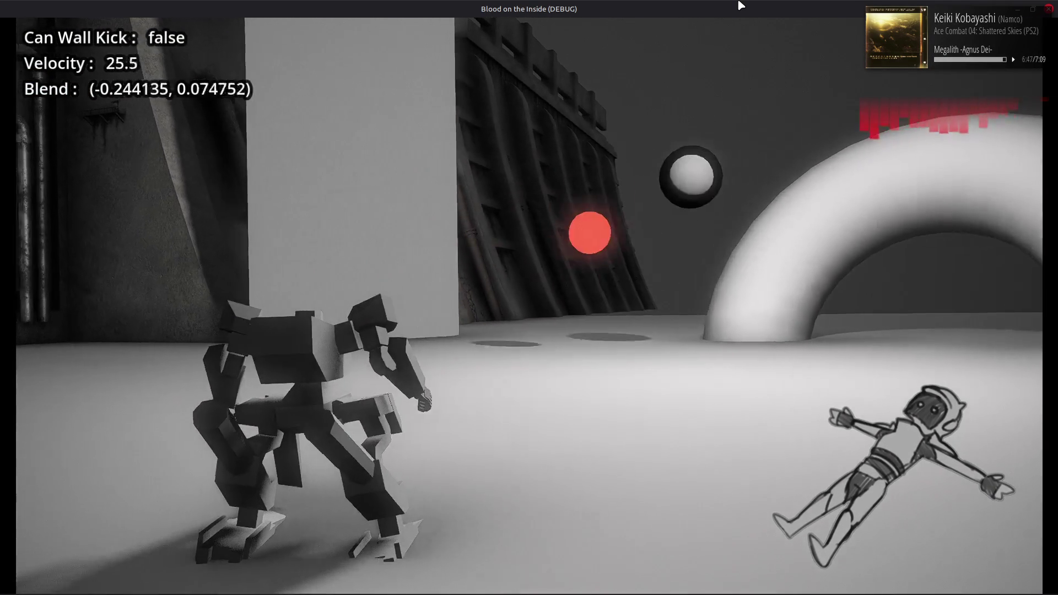
{"action": "key", "text": "a"}
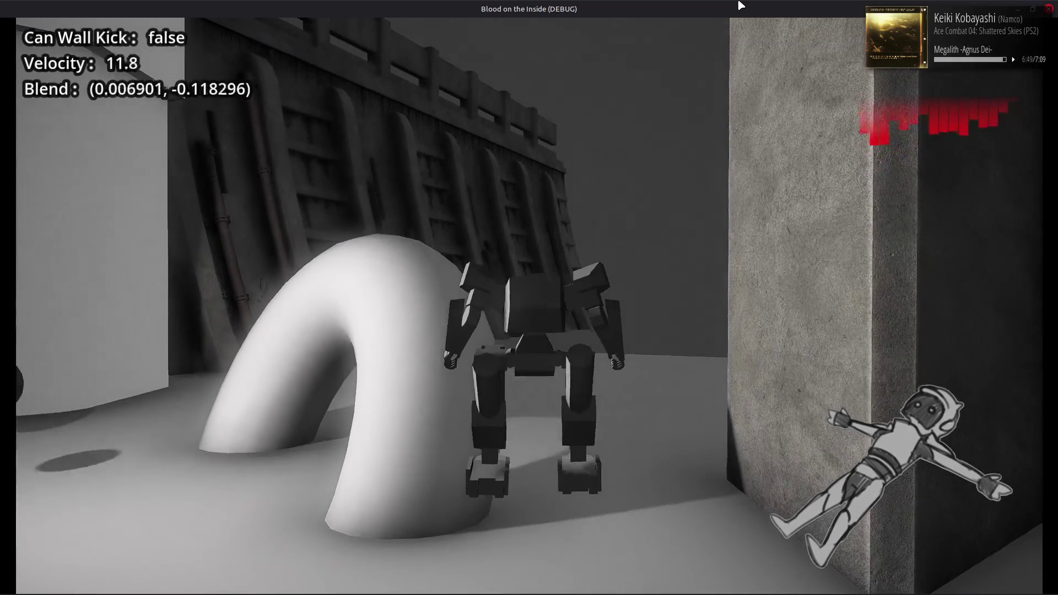
{"action": "key", "text": "w"}
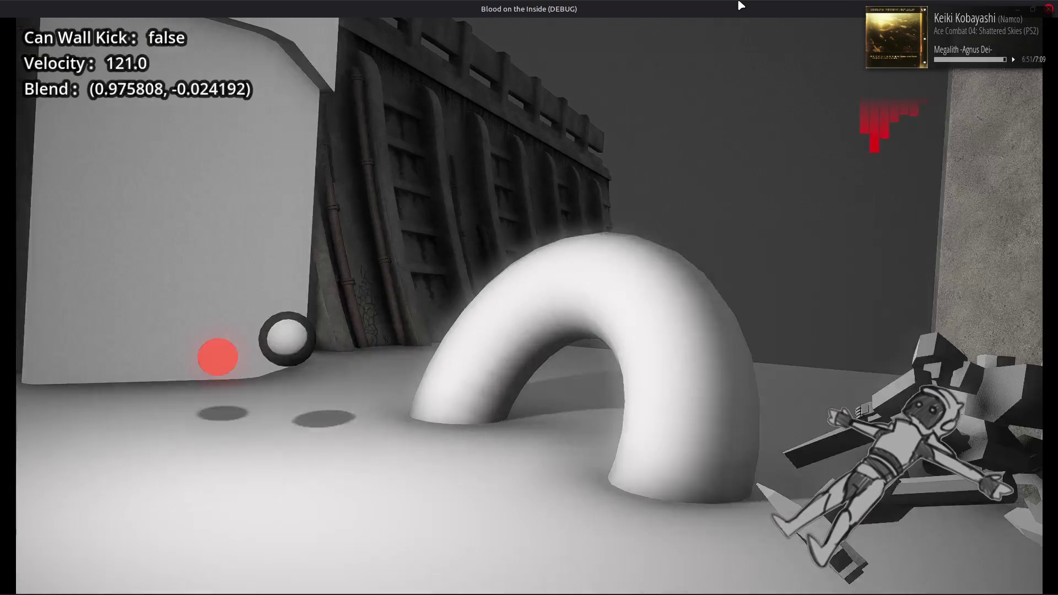
{"action": "key", "text": "a"}
{"action": "key", "text": "w"}
Step: Keep strafing the mech left and right while turning, then stop the game with Escape
{"action": "key", "text": "d"}
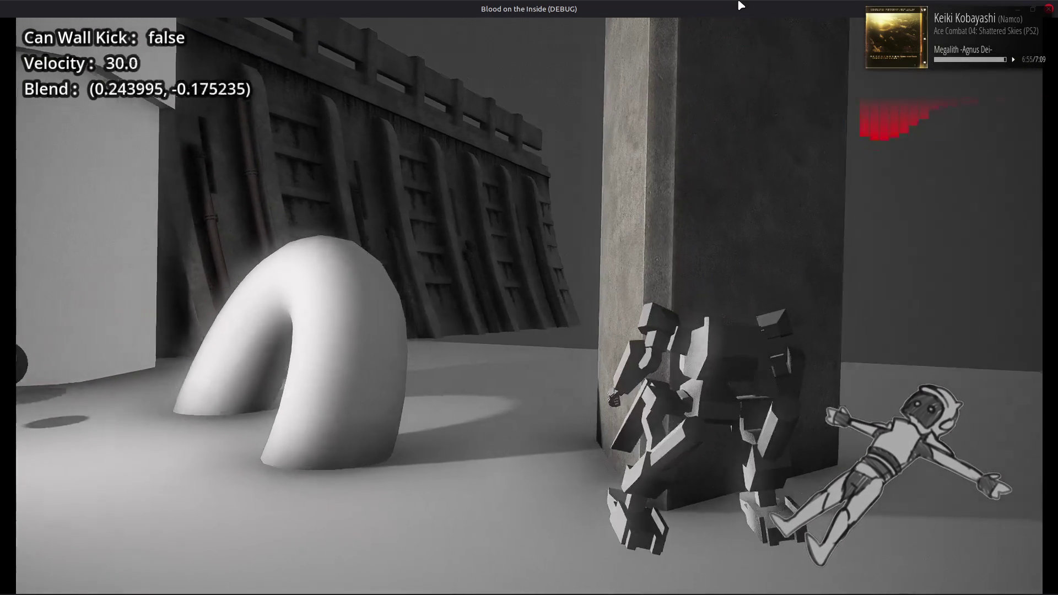
{"action": "key", "text": "a"}
{"action": "key", "text": "w"}
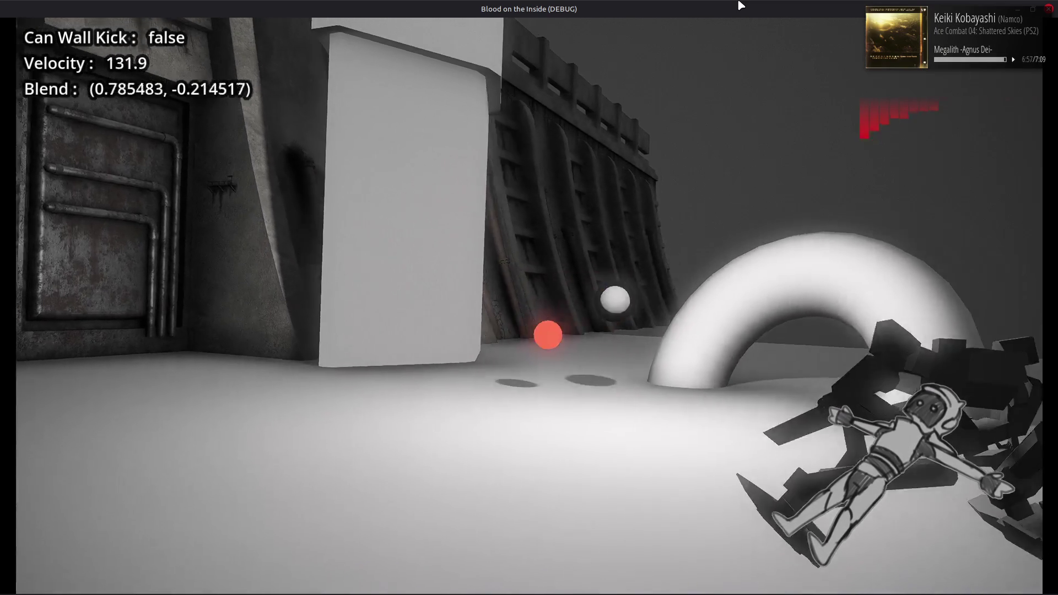
{"action": "key", "text": "a"}
{"action": "key", "text": "d"}
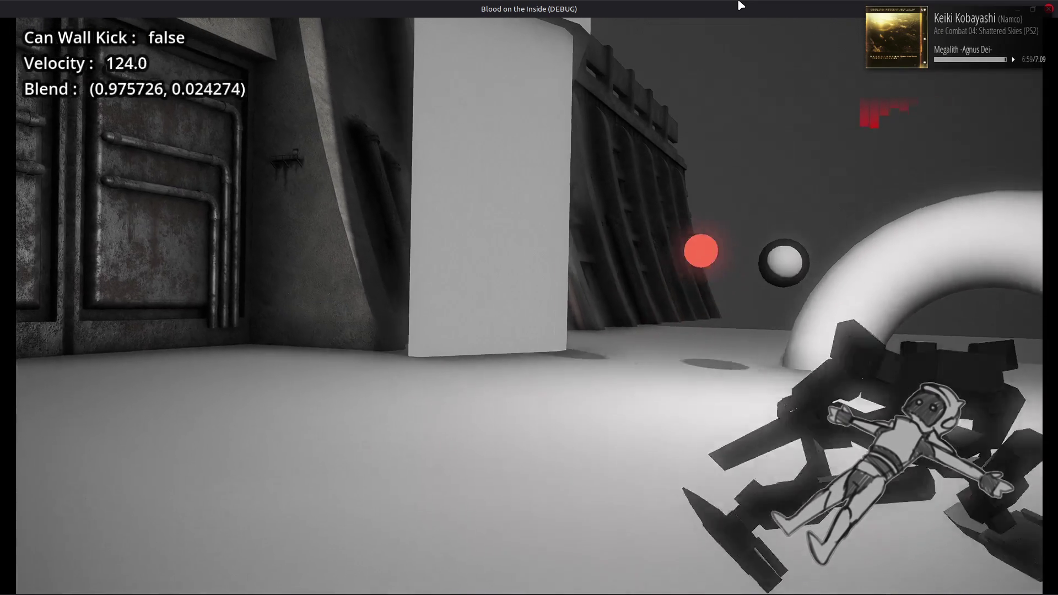
{"action": "key", "text": "a"}
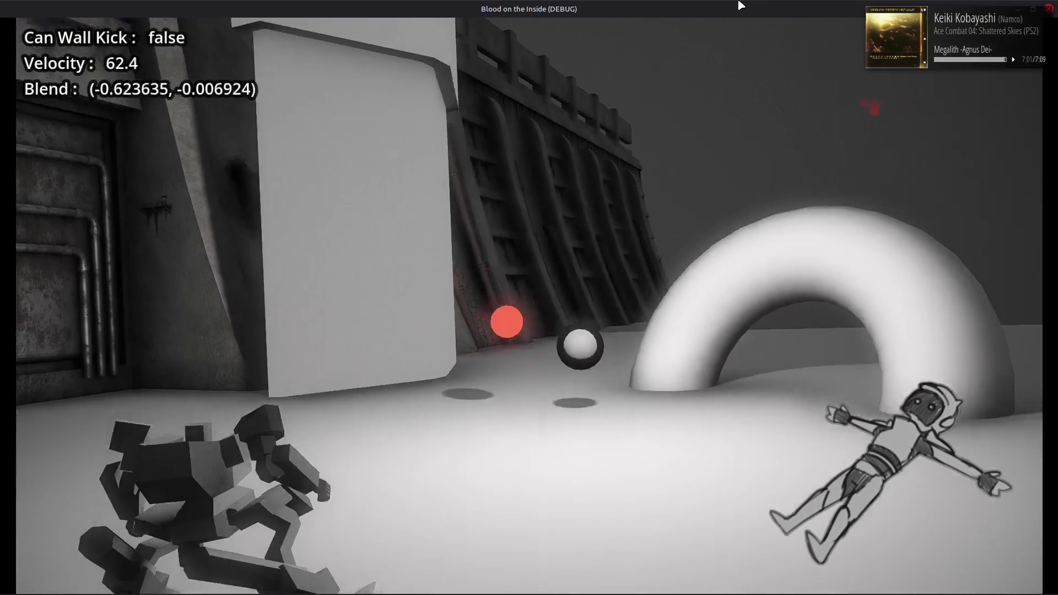
{"action": "key", "text": "d"}
{"action": "key", "text": "a"}
{"action": "key", "text": "d"}
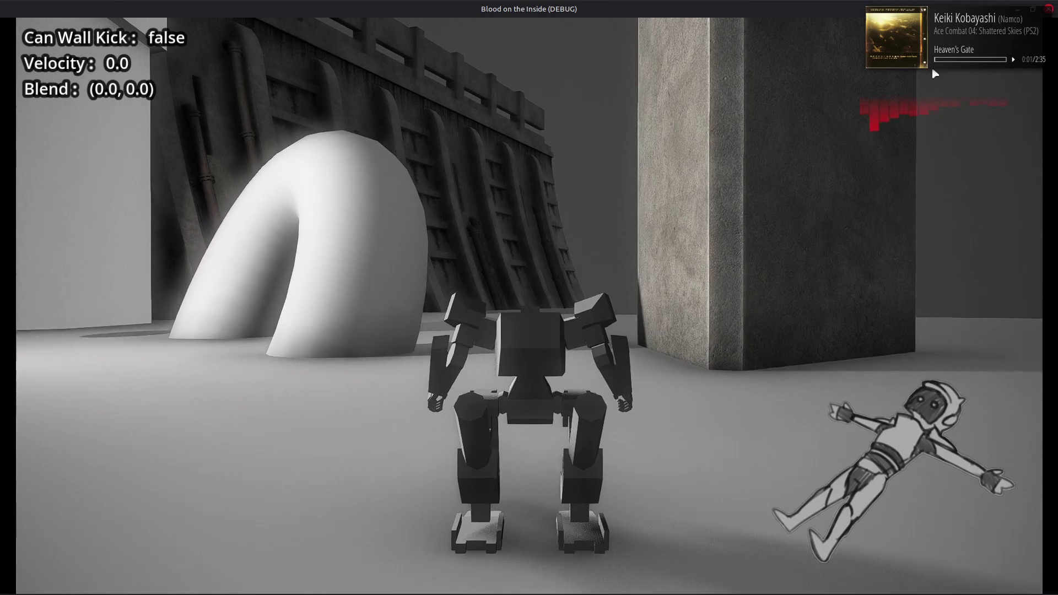
{"action": "key", "text": "Escape"}
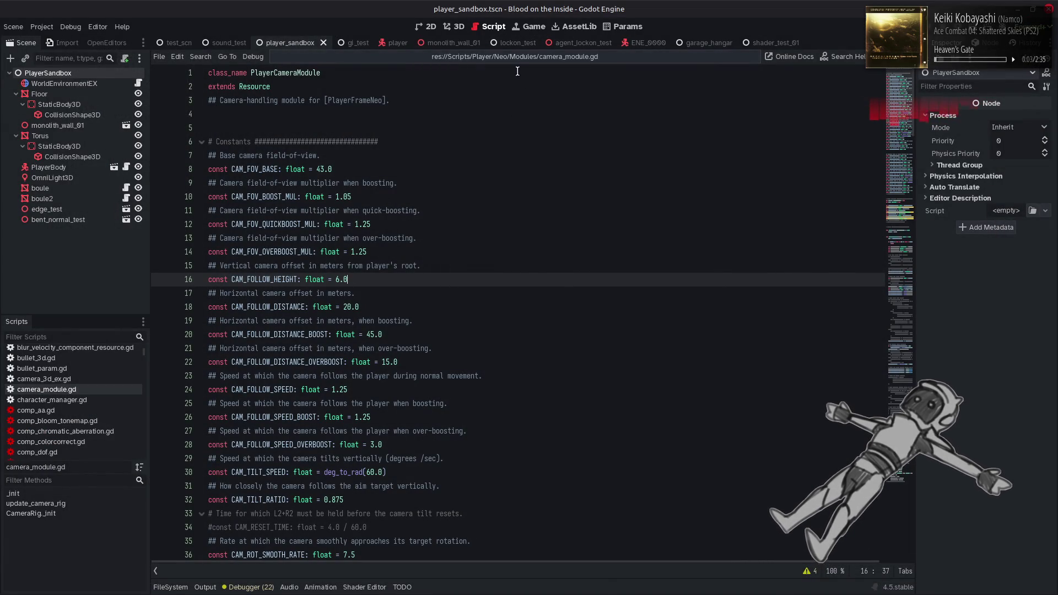
Step: Open movement_module.gd from the recent scripts list
{"action": "left_click", "coordinate": [511, 59]}
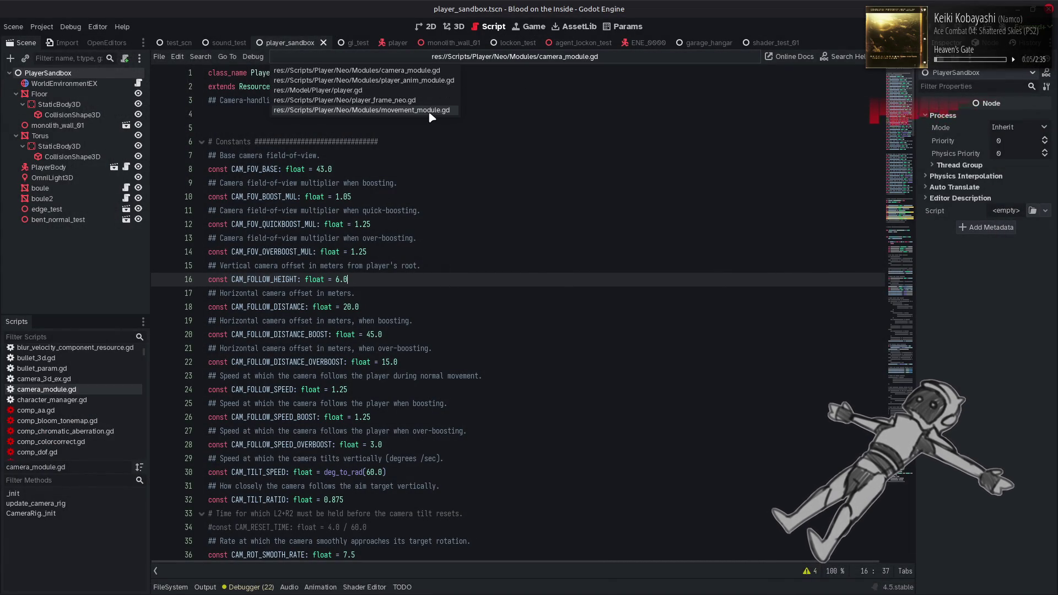
{"action": "left_click", "coordinate": [432, 111]}
{"action": "scroll", "coordinate": [457, 279], "scroll_direction": "down", "scroll_amount": 4}
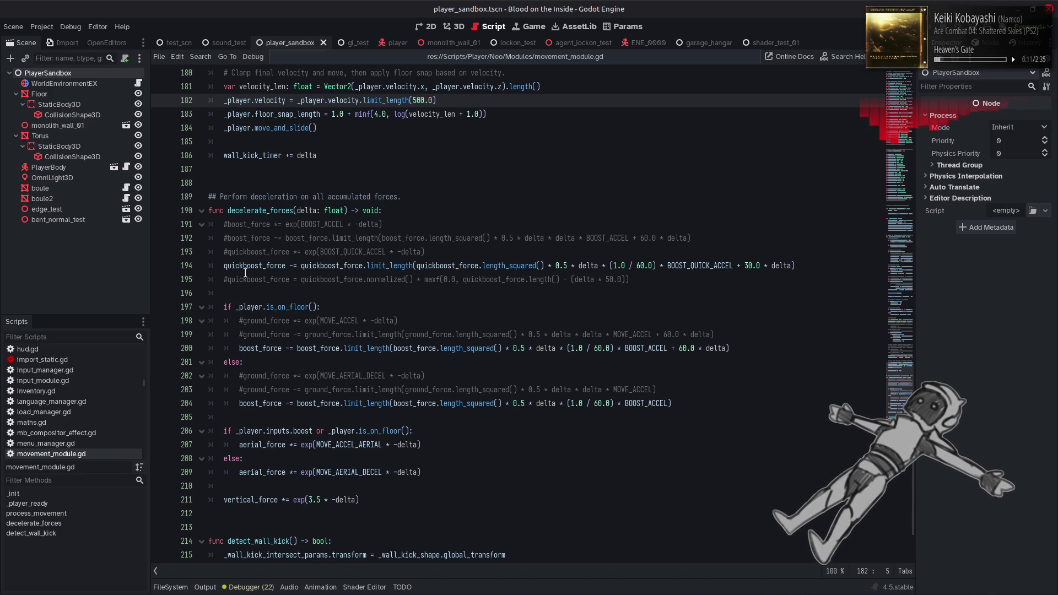
Step: Move the quickboost deceleration line 194 into both the ground and air branches
{"action": "left_click_drag", "start_coordinate": [225, 268], "coordinate": [815, 266]}
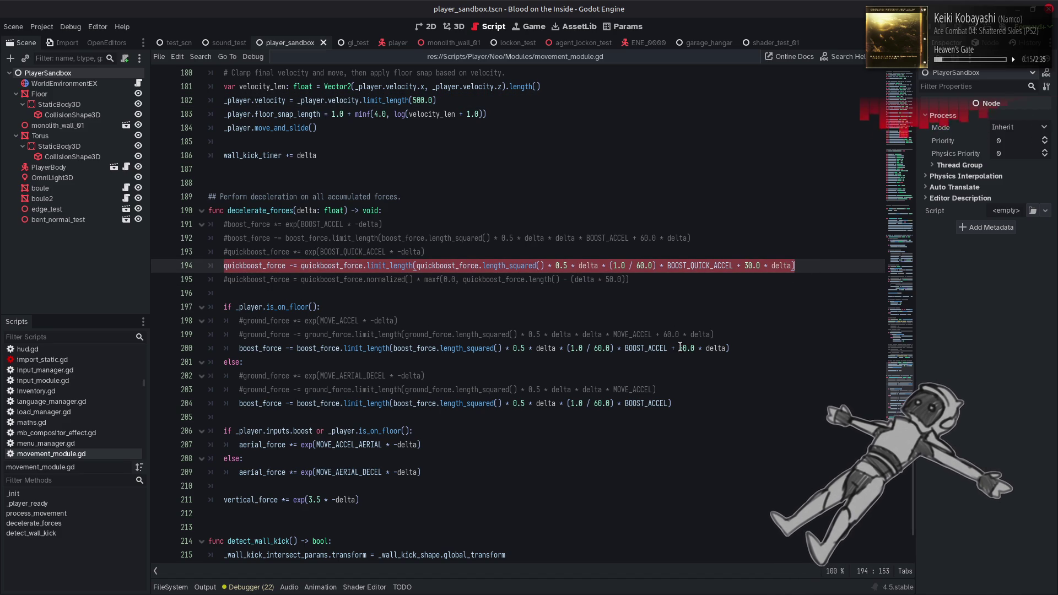
{"action": "key", "text": "ctrl+x"}
{"action": "left_click", "coordinate": [744, 349]}
{"action": "key", "text": "Return"}
{"action": "key", "text": "ctrl+v"}
{"action": "left_click", "coordinate": [695, 417]}
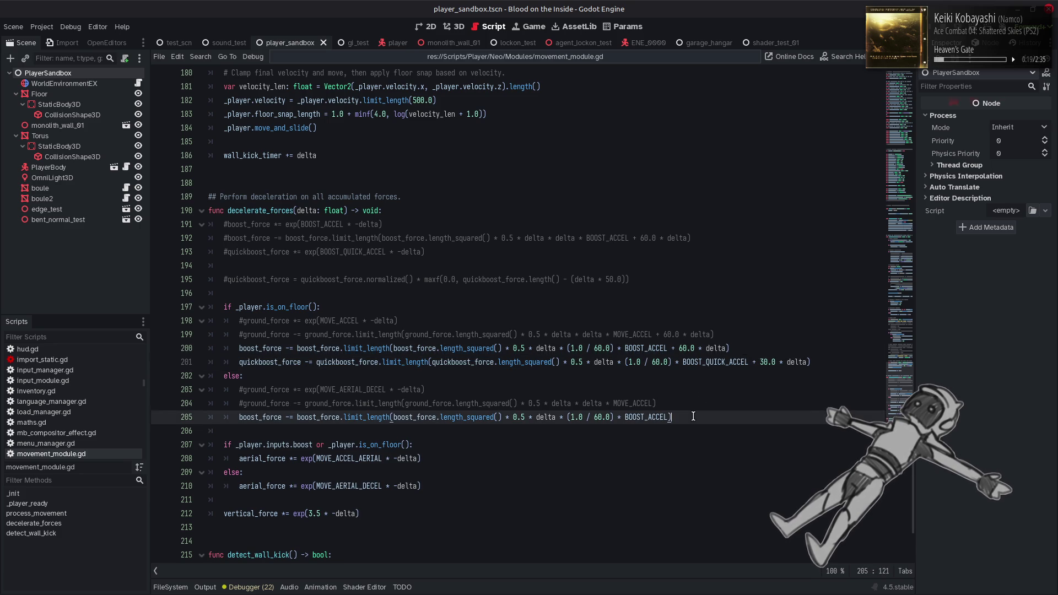
{"action": "key", "text": "Return"}
{"action": "key", "text": "ctrl+v"}
{"action": "left_click", "coordinate": [271, 269]}
{"action": "key", "text": "BackSpace"}
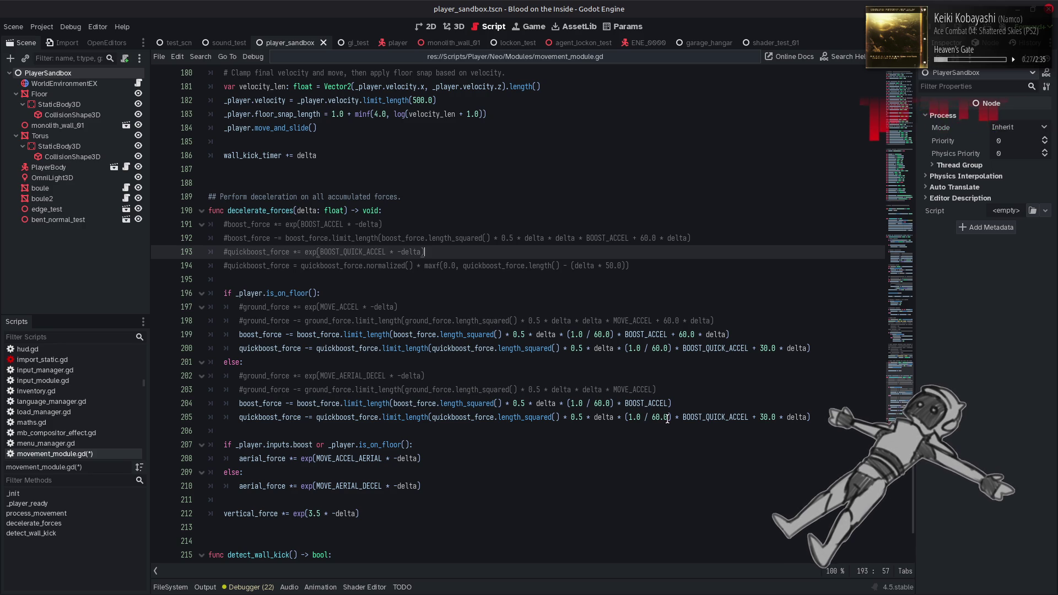
Step: Delete ' + 30.0 * delta' from the air quickboost line and save the script
{"action": "left_click", "coordinate": [750, 417]}
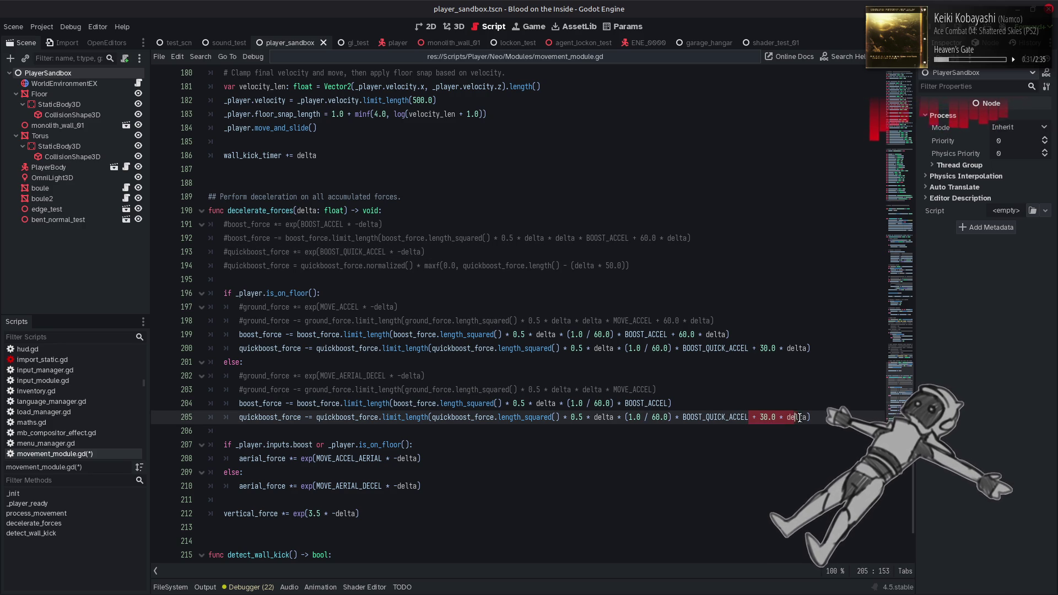
{"action": "key", "text": "BackSpace"}
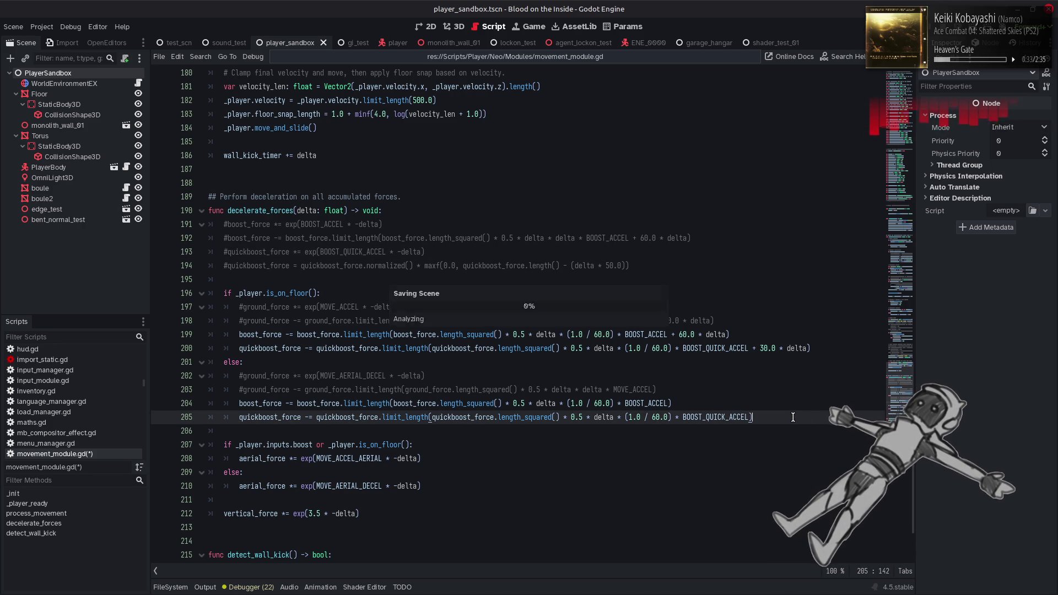
{"action": "key", "text": "ctrl+s"}
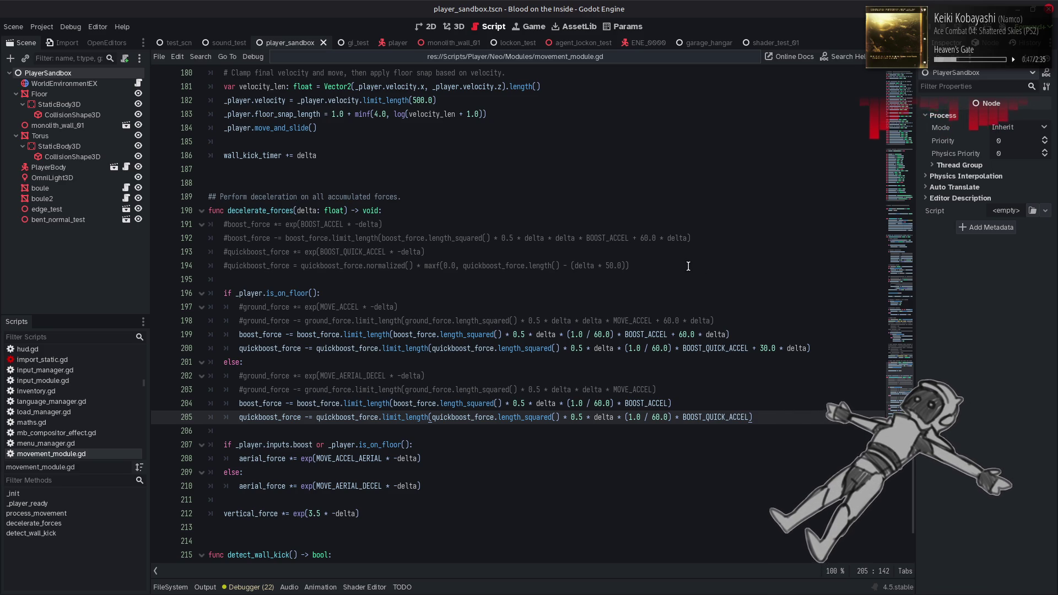
Step: Run the project with F5, walk the mech toward the concrete pillar, then quit with Escape
{"action": "key", "text": "F5"}
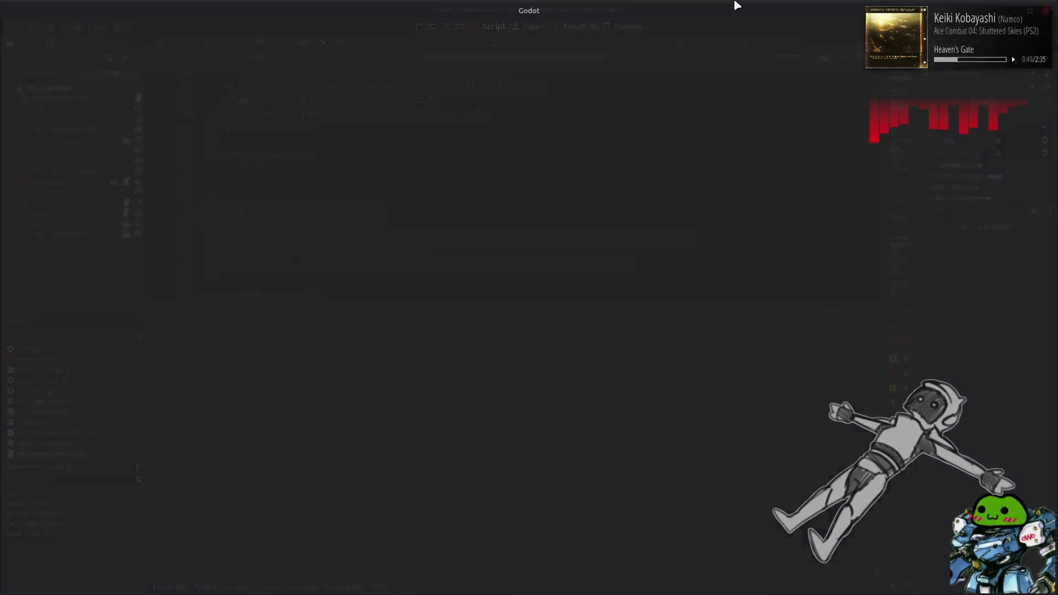
{"action": "key", "text": "w"}
{"action": "key", "text": "d"}
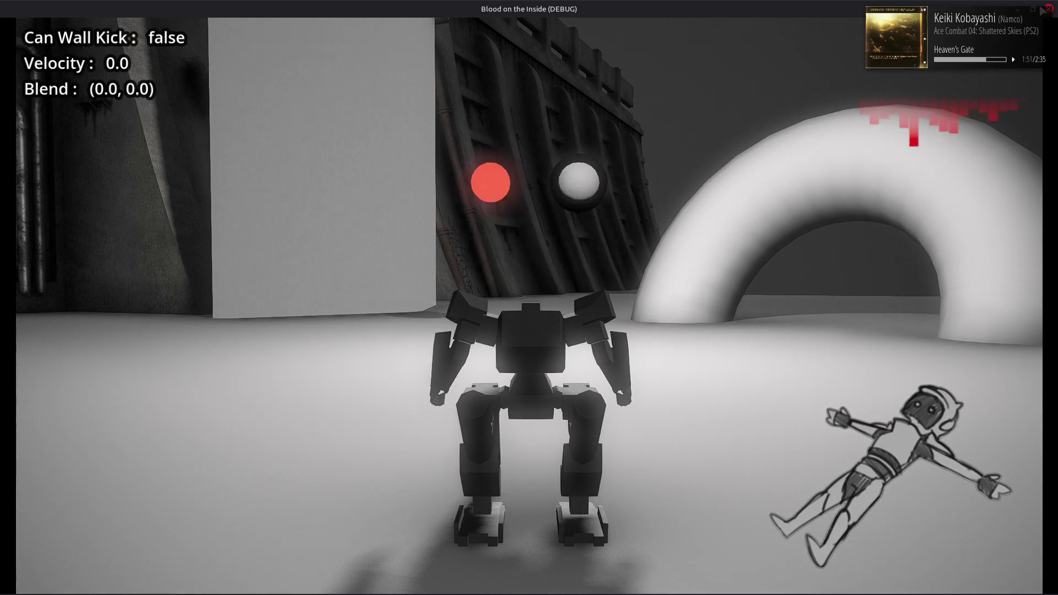
{"action": "key", "text": "Escape"}
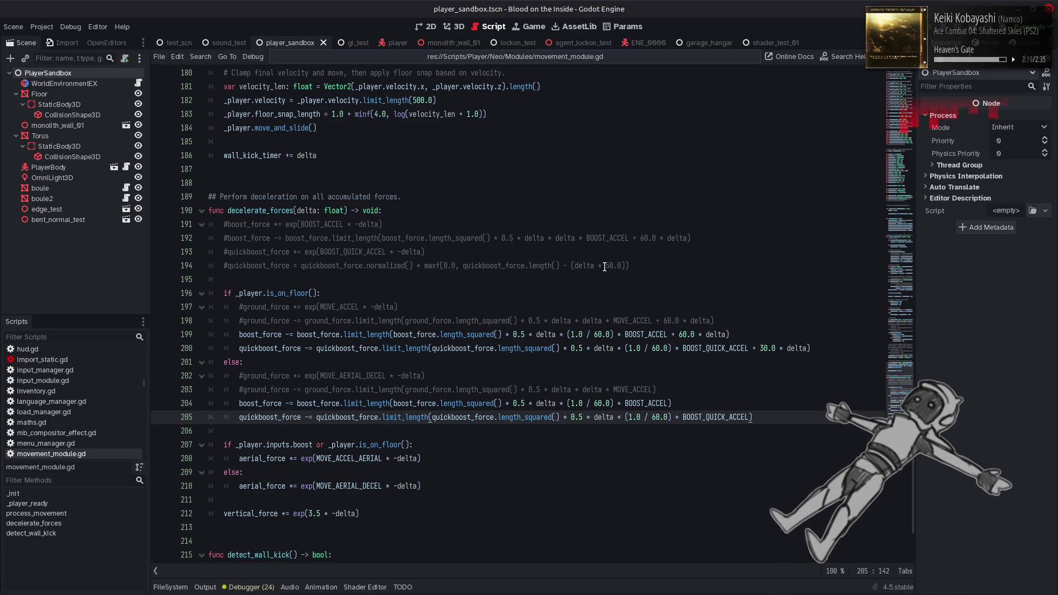
{"action": "scroll", "coordinate": [682, 44], "scroll_direction": "down", "scroll_amount": 6}
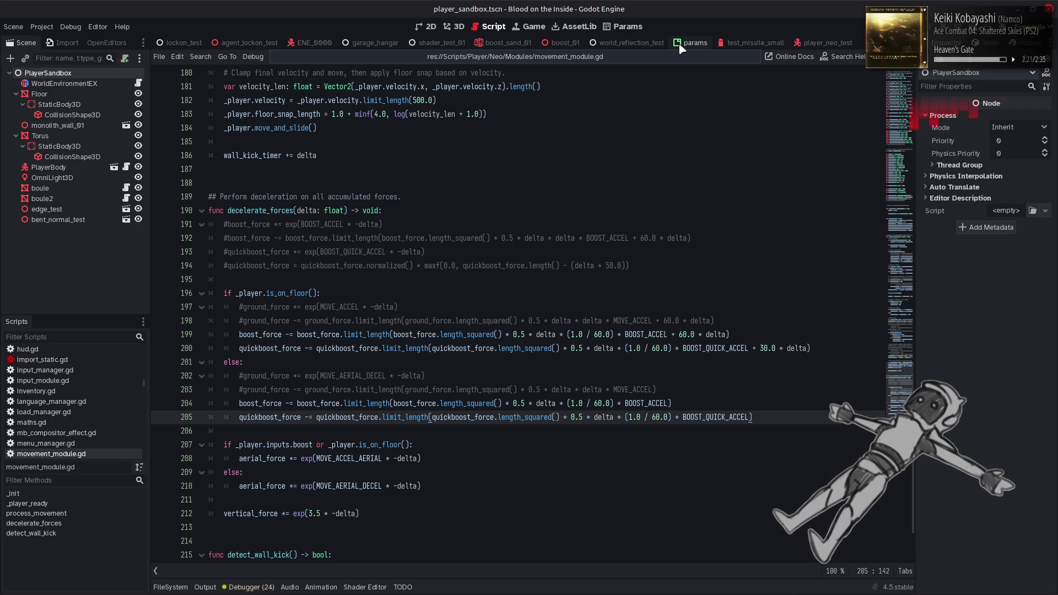
{"action": "left_click", "coordinate": [802, 44]}
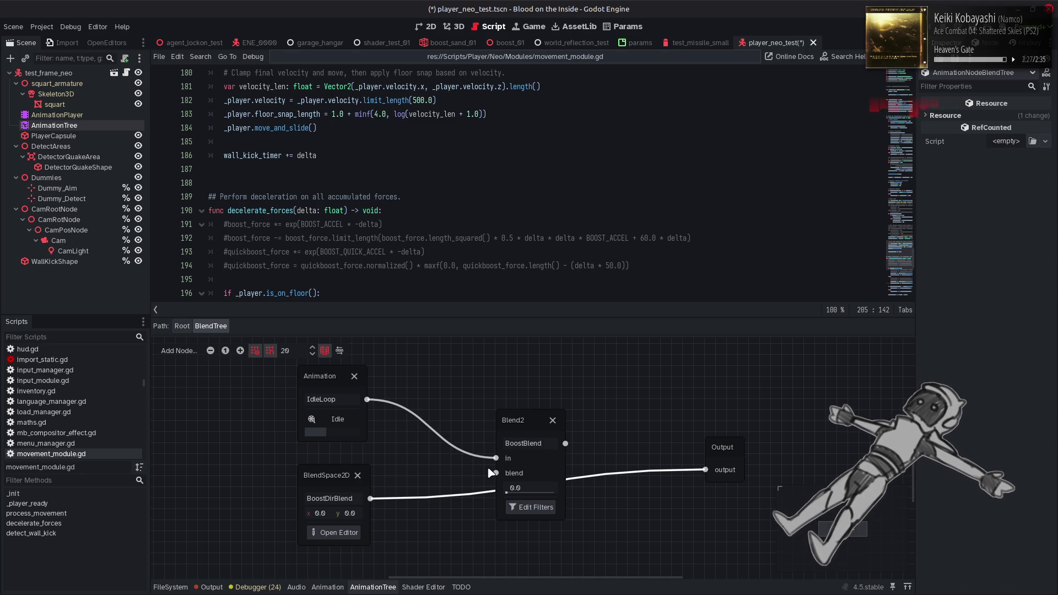
{"action": "left_click_drag", "start_coordinate": [705, 470], "coordinate": [634, 466]}
{"action": "left_click_drag", "start_coordinate": [567, 447], "coordinate": [706, 470]}
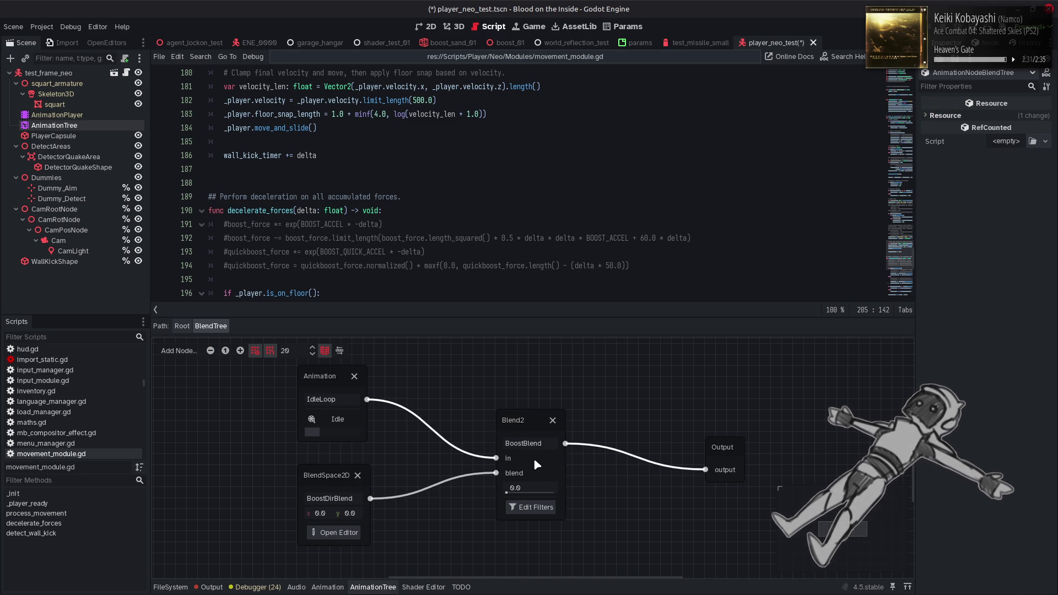
{"action": "left_click", "coordinate": [335, 532]}
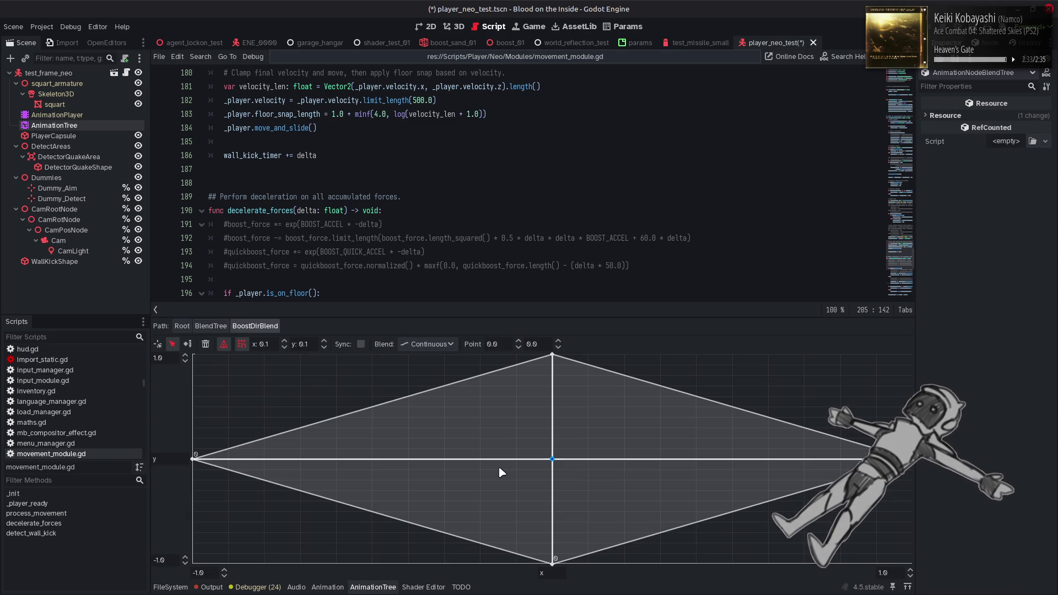
{"action": "left_click", "coordinate": [206, 345]}
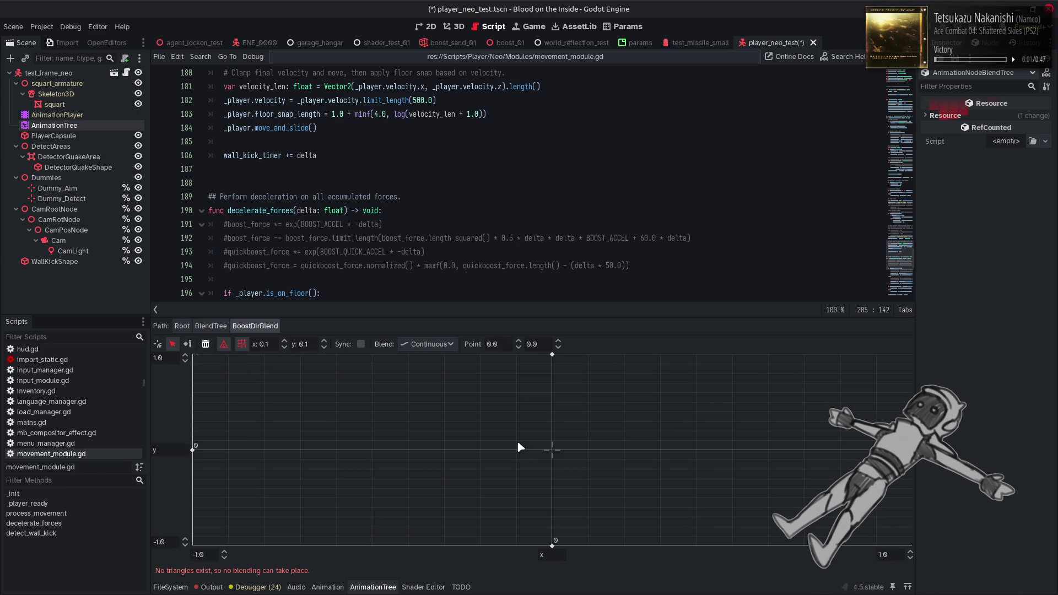
{"action": "key", "text": "ctrl+z"}
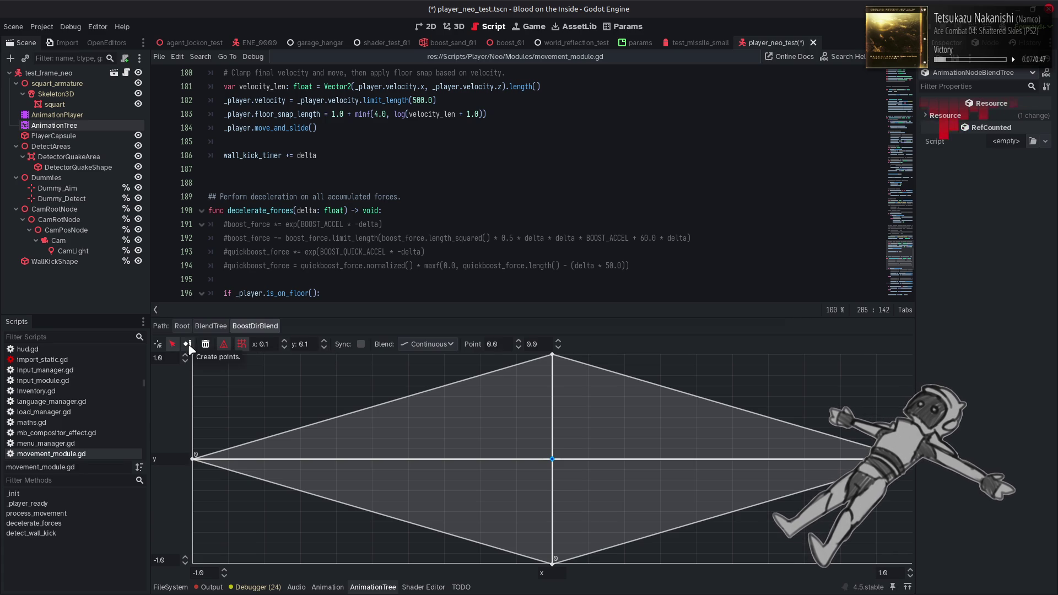
{"action": "left_click", "coordinate": [188, 345]}
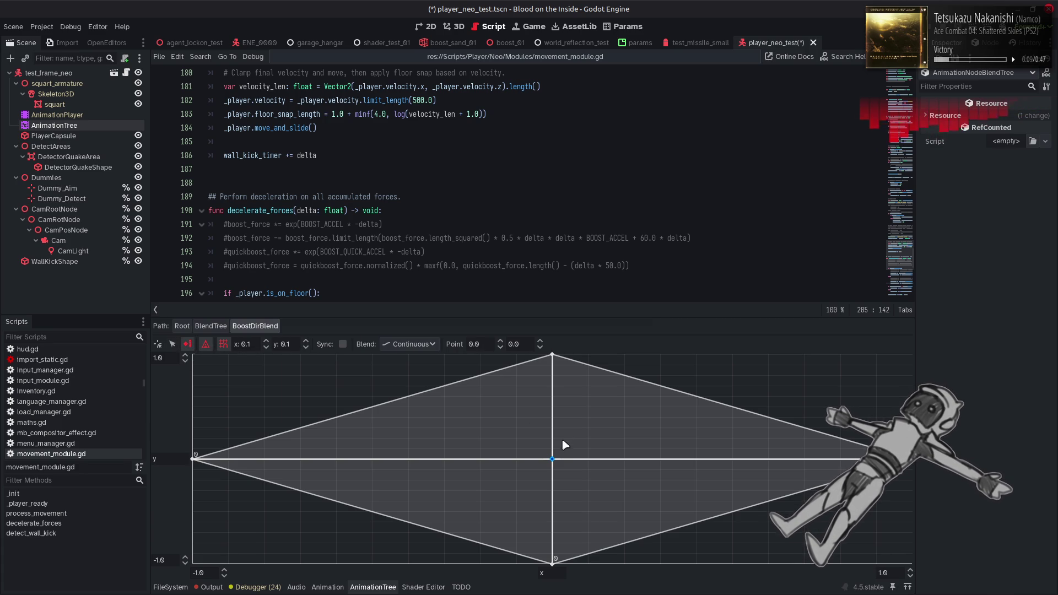
{"action": "left_click", "coordinate": [553, 459]}
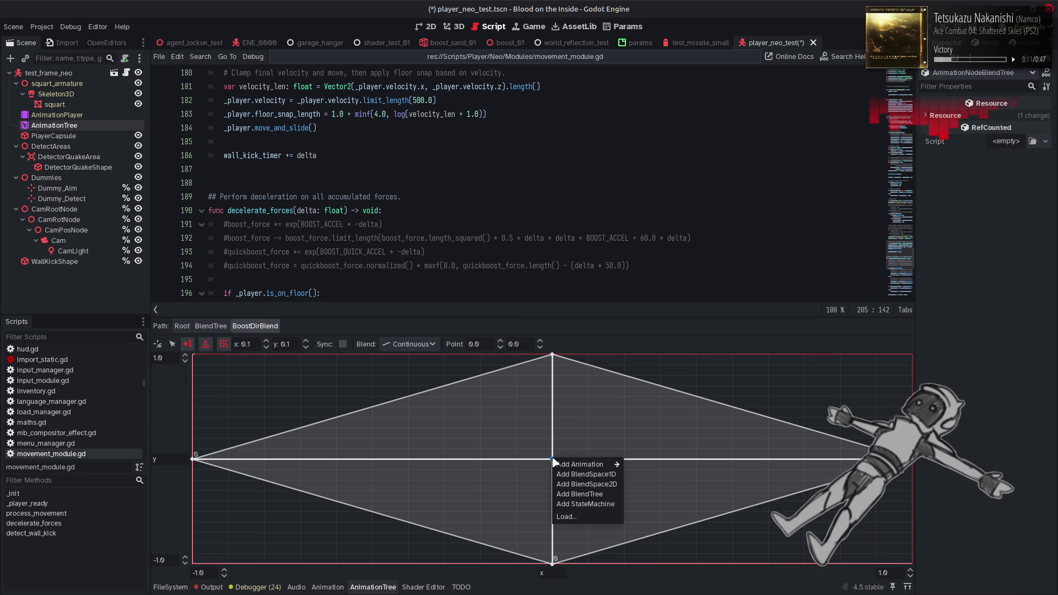
{"action": "left_click", "coordinate": [179, 345]}
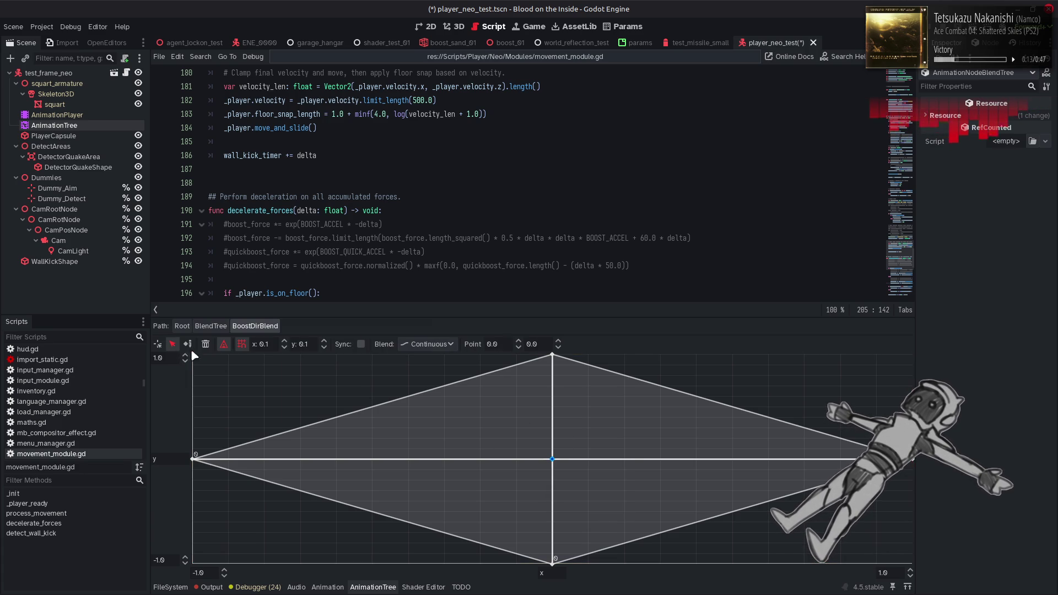
{"action": "left_click", "coordinate": [553, 460]}
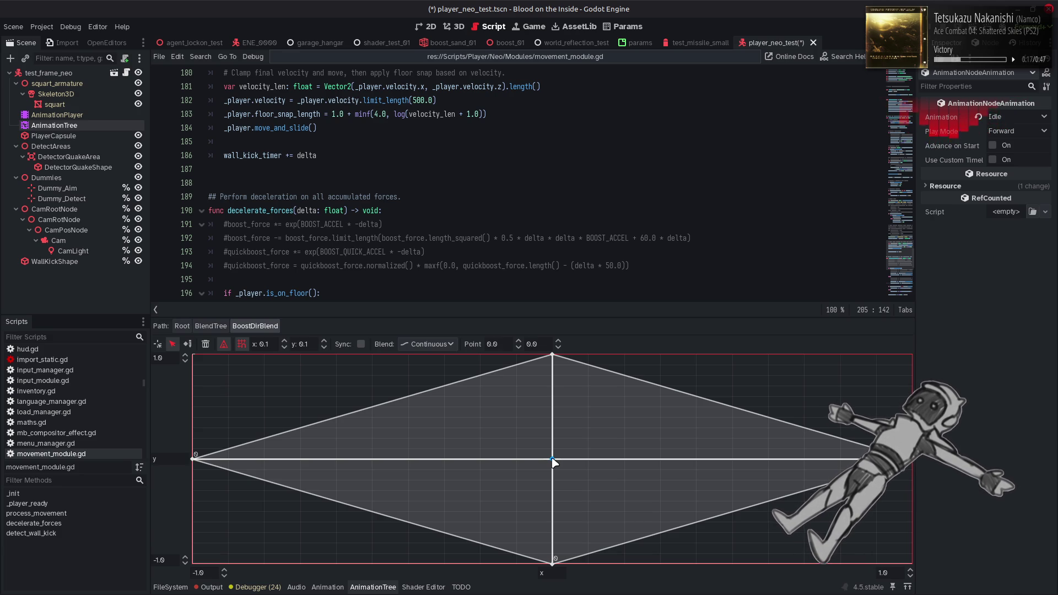
{"action": "right_click", "coordinate": [553, 461]}
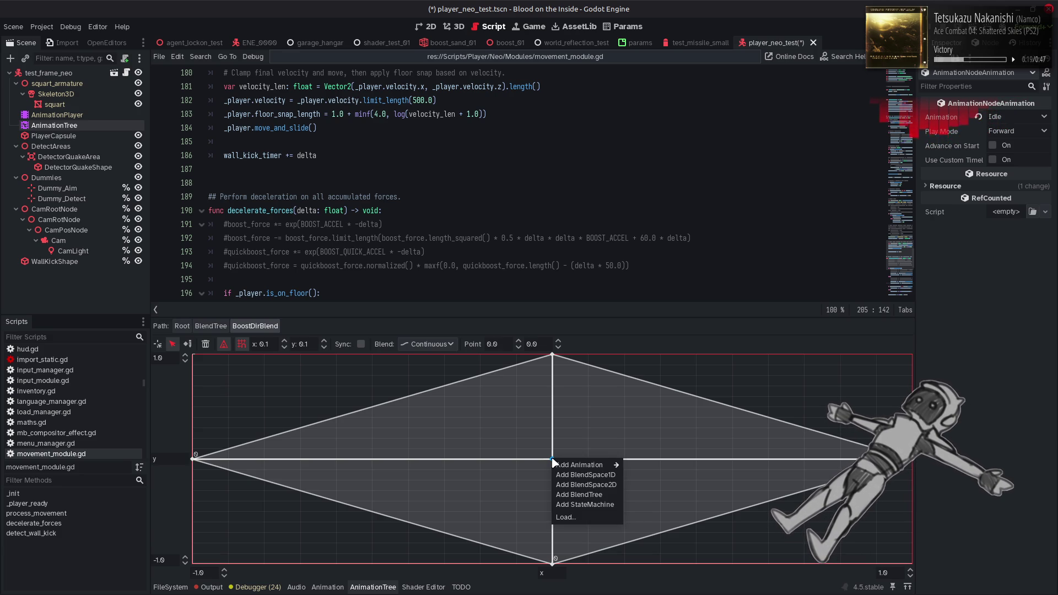
{"action": "left_click", "coordinate": [552, 460]}
{"action": "mouse_move", "coordinate": [553, 459]}
{"action": "left_mouse_down"}
{"action": "mouse_move", "coordinate": [634, 359]}
{"action": "mouse_move", "coordinate": [300, 396]}
{"action": "mouse_move", "coordinate": [743, 376]}
{"action": "mouse_move", "coordinate": [554, 358]}
{"action": "mouse_move", "coordinate": [284, 401]}
{"action": "mouse_move", "coordinate": [336, 452]}
{"action": "mouse_move", "coordinate": [554, 461]}
{"action": "left_mouse_up"}
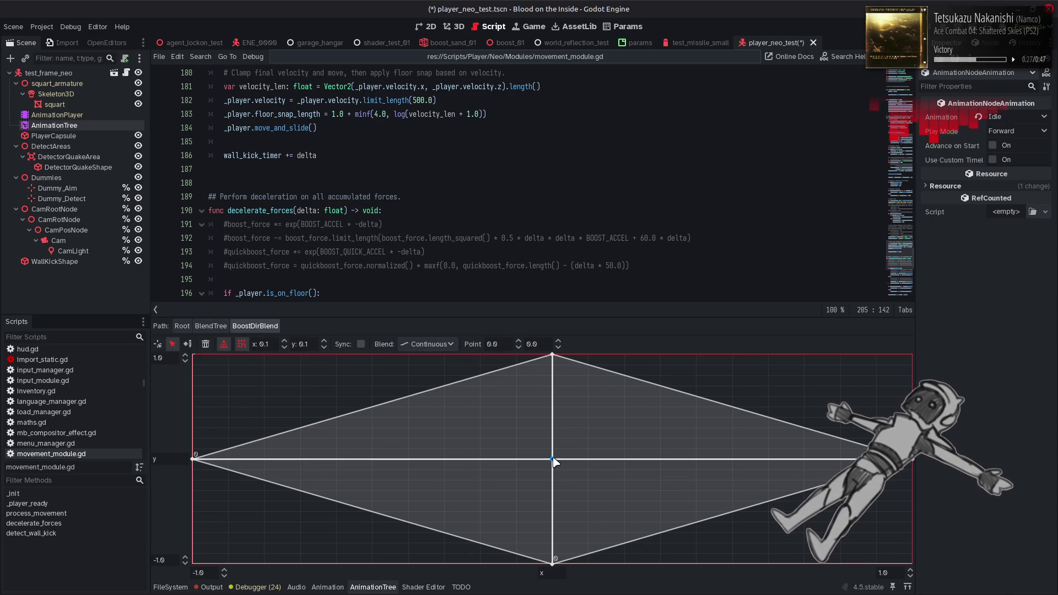
{"action": "left_click", "coordinate": [429, 346]}
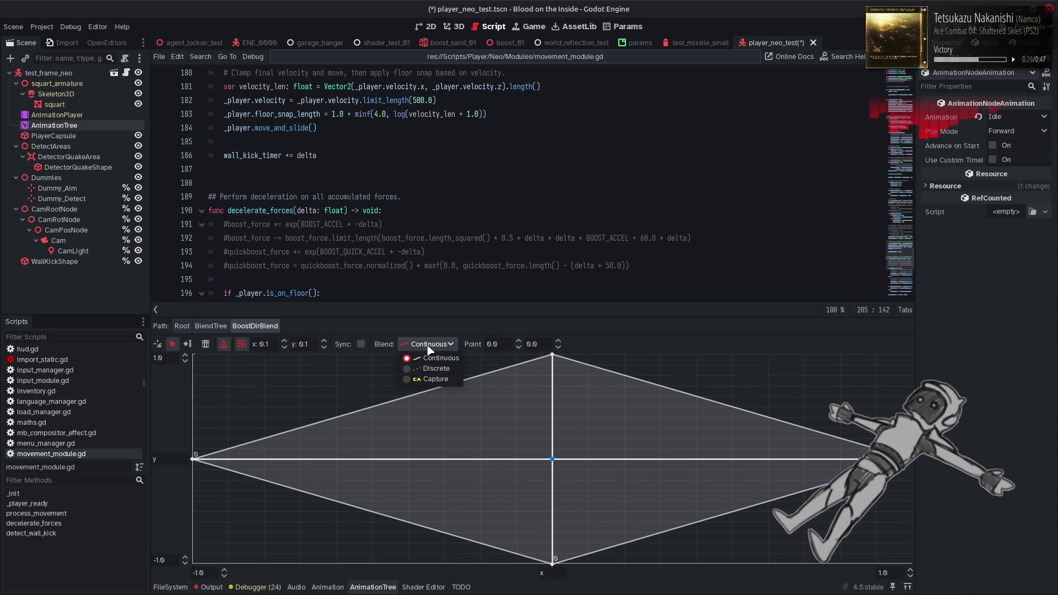
{"action": "left_click", "coordinate": [433, 358]}
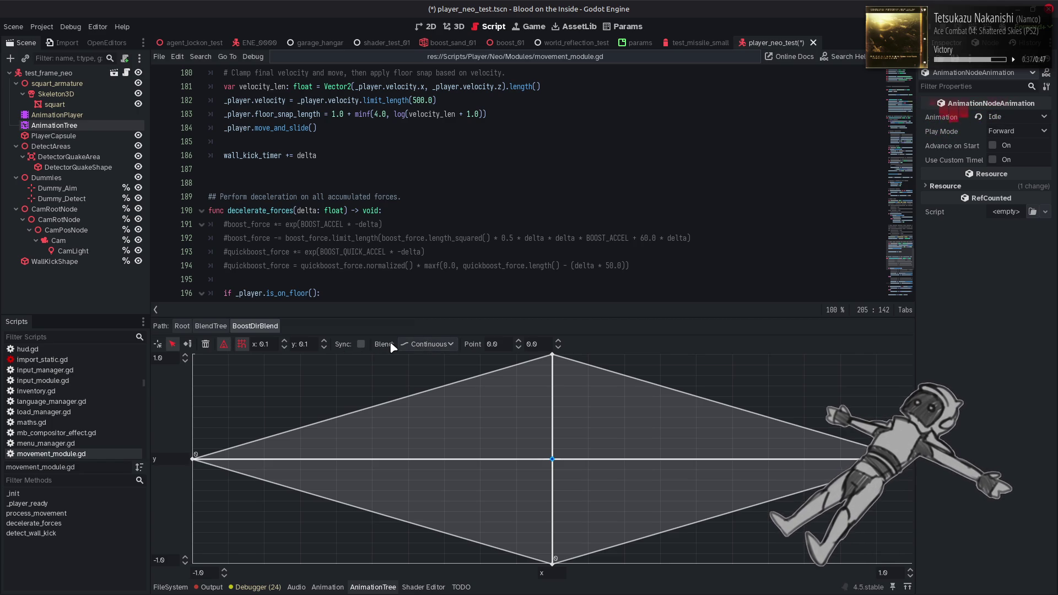
{"action": "left_click", "coordinate": [441, 351]}
{"action": "left_click", "coordinate": [436, 379]}
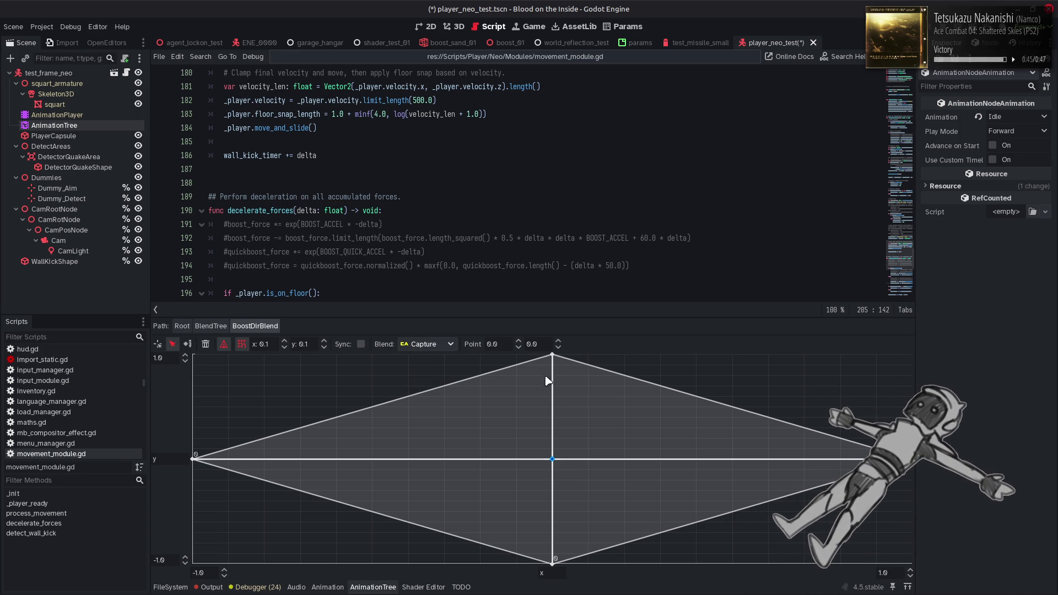
{"action": "left_click", "coordinate": [553, 356]}
{"action": "left_click", "coordinate": [552, 459]}
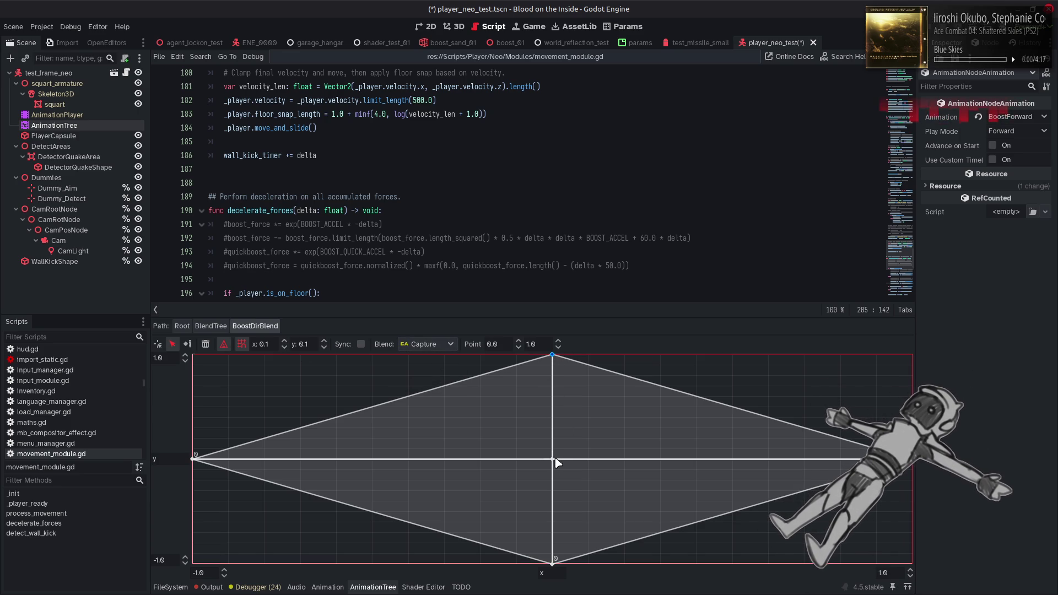
{"action": "left_click", "coordinate": [428, 344]}
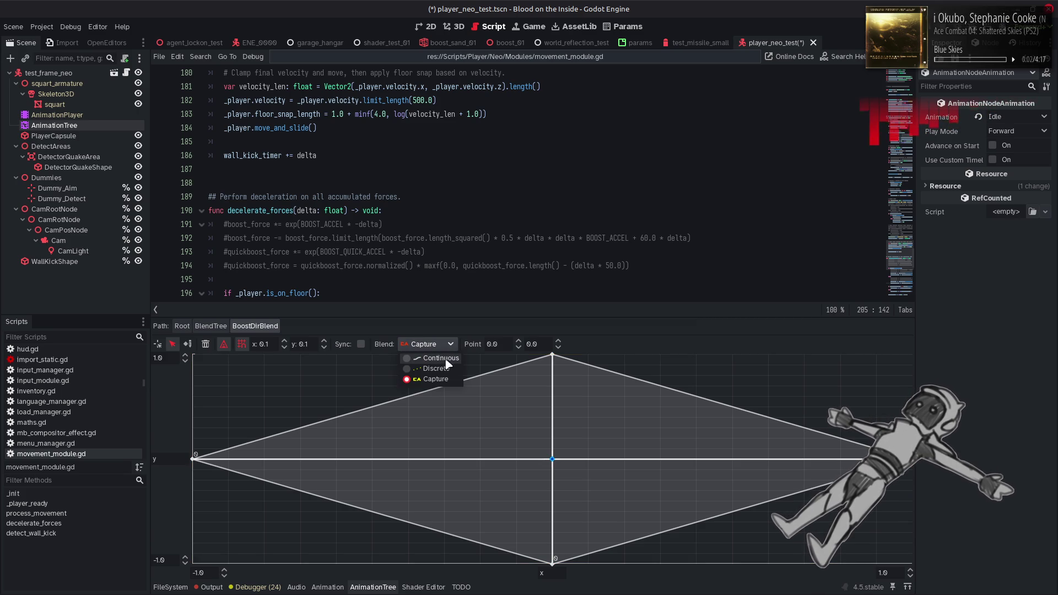
{"action": "left_click", "coordinate": [441, 358]}
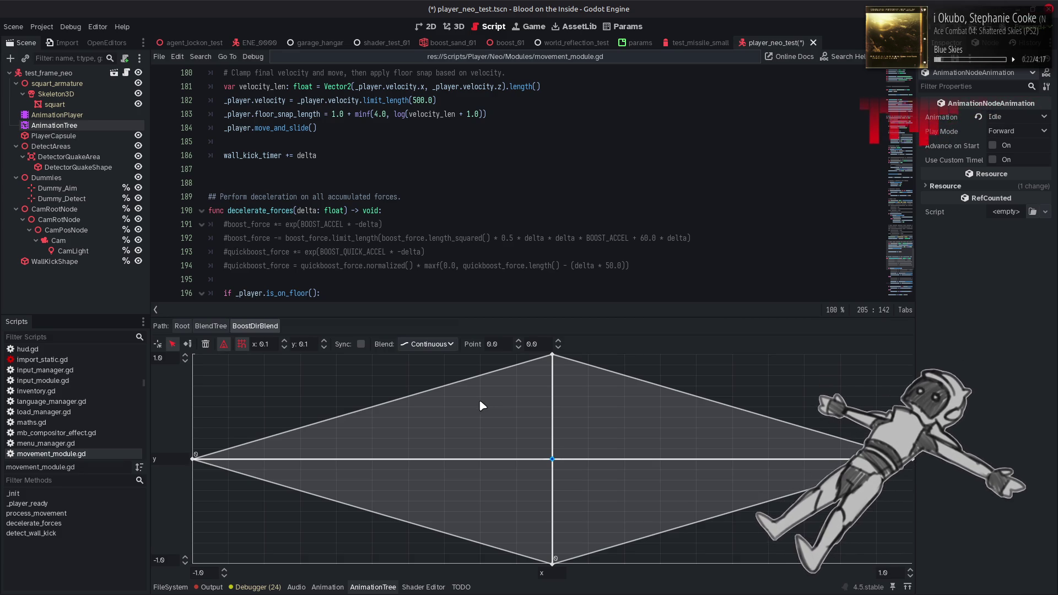
{"action": "left_click", "coordinate": [428, 344]}
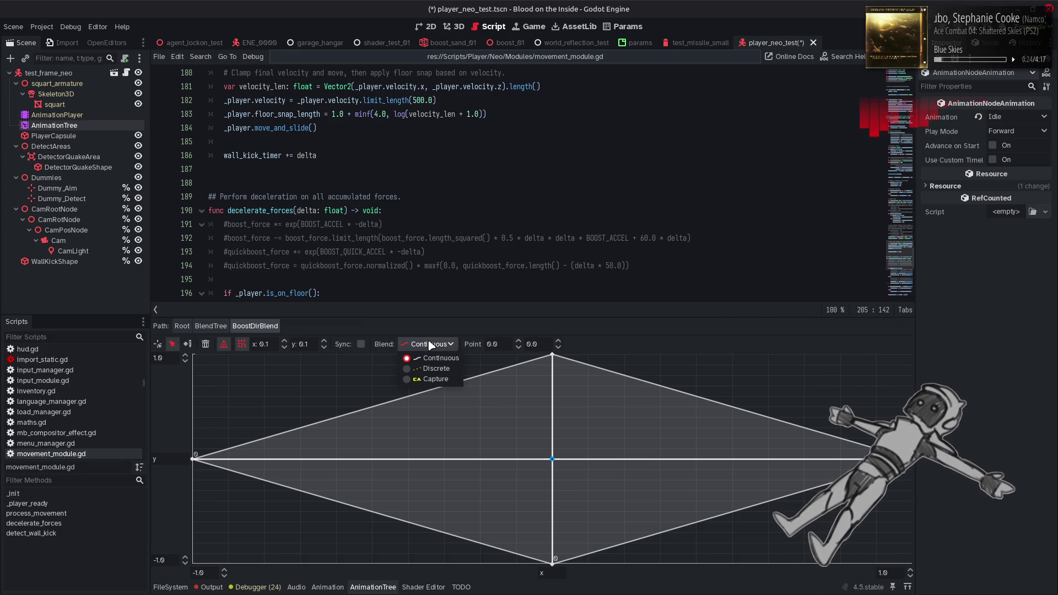
{"action": "left_click", "coordinate": [438, 368]}
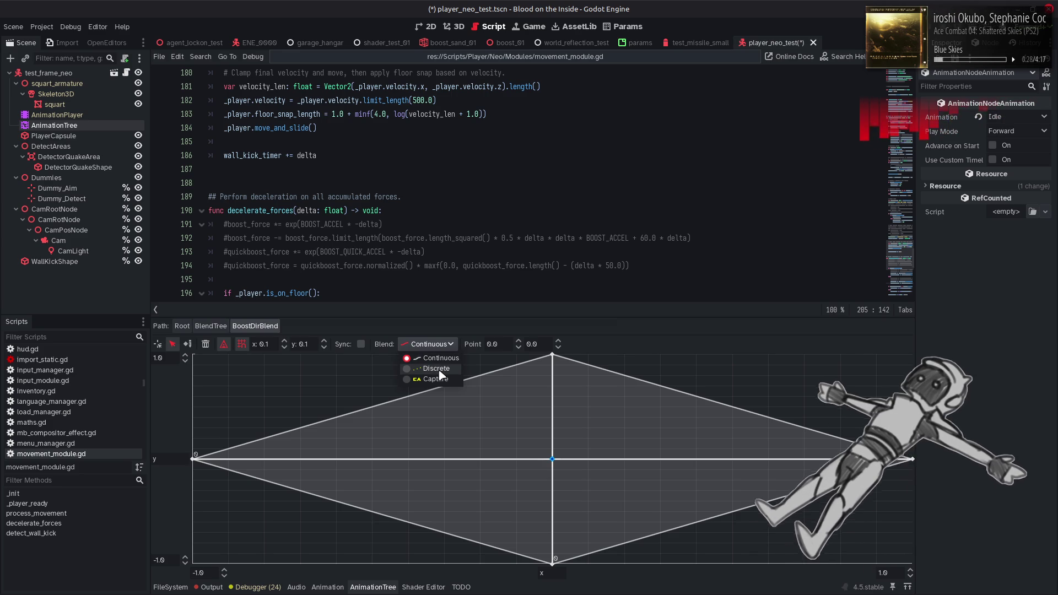
{"action": "left_click", "coordinate": [436, 380]}
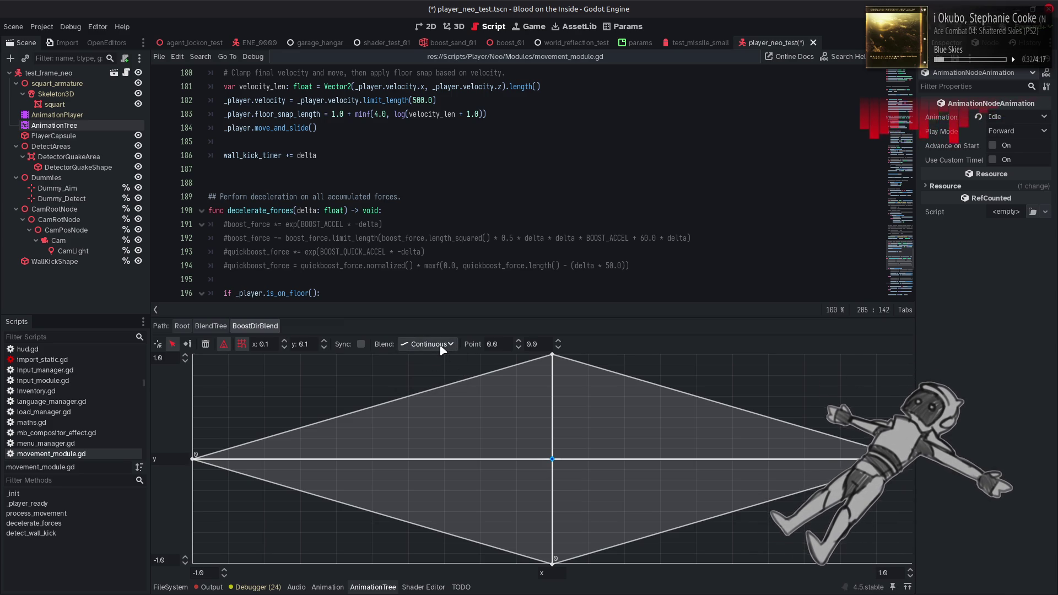
{"action": "left_click", "coordinate": [441, 349]}
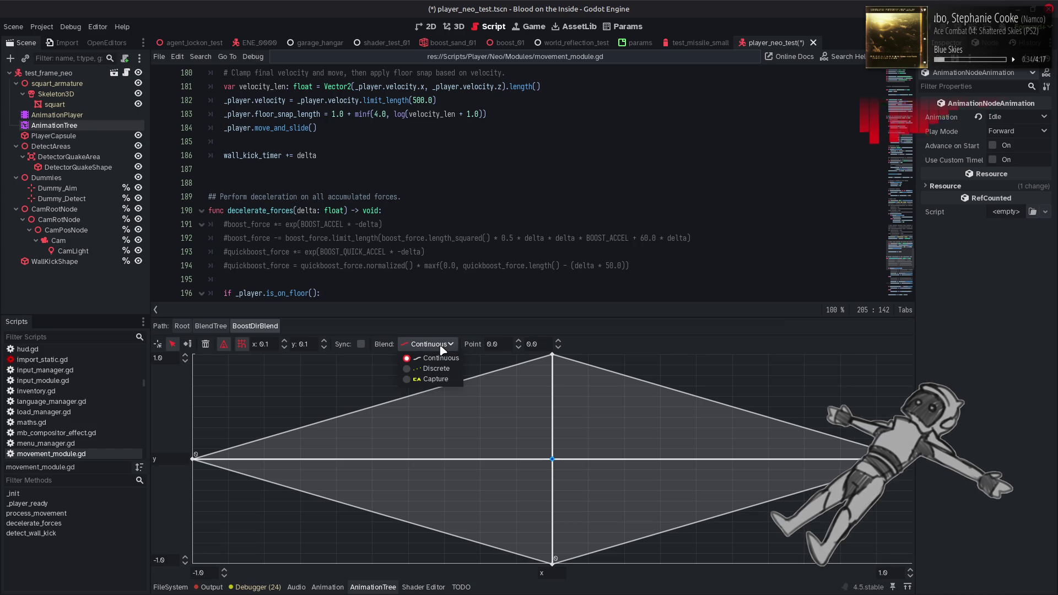
{"action": "left_click", "coordinate": [442, 351]}
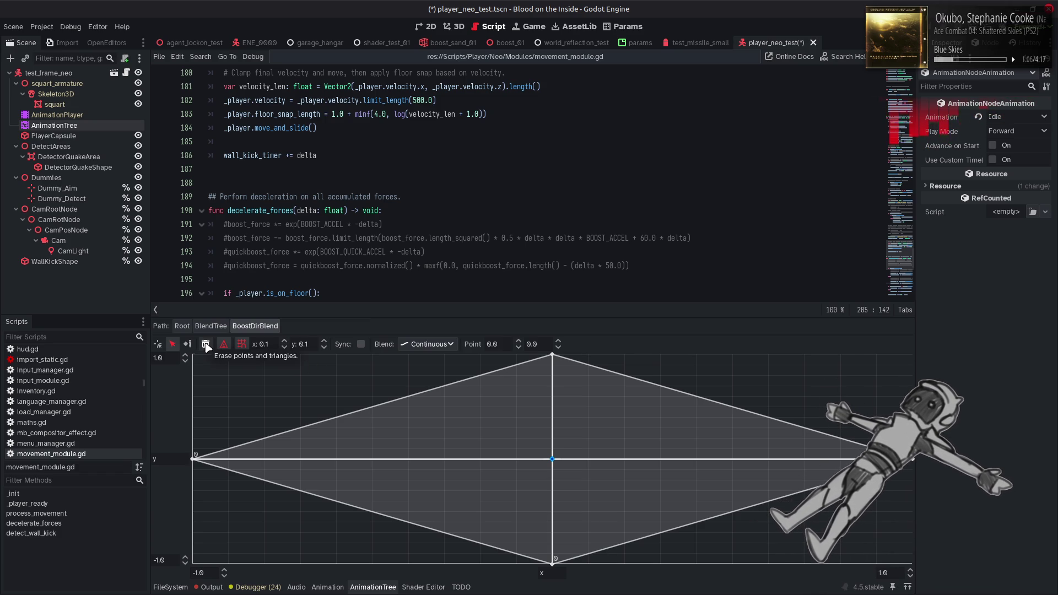
Step: Try the blend point create/select tools and toggle Sync on and off in BoostDirBlend
{"action": "left_click", "coordinate": [158, 344]}
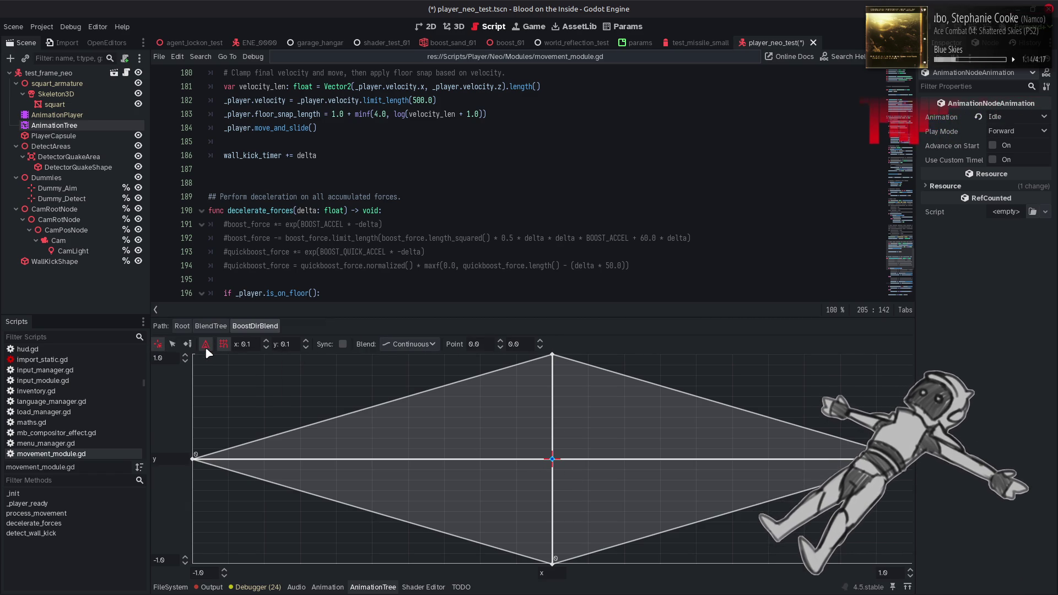
{"action": "left_click", "coordinate": [173, 345]}
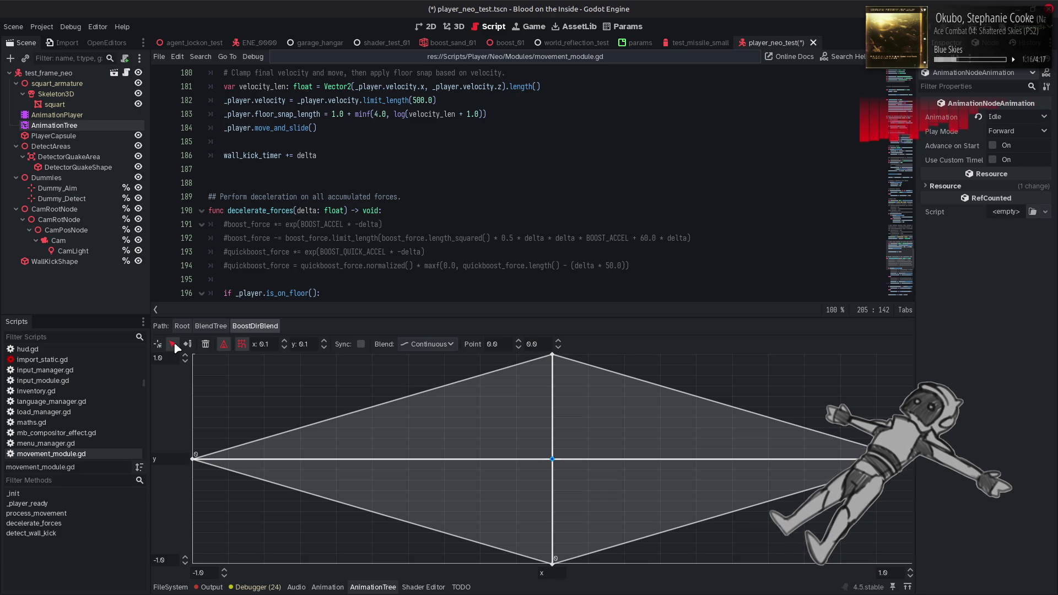
{"action": "left_click", "coordinate": [361, 344]}
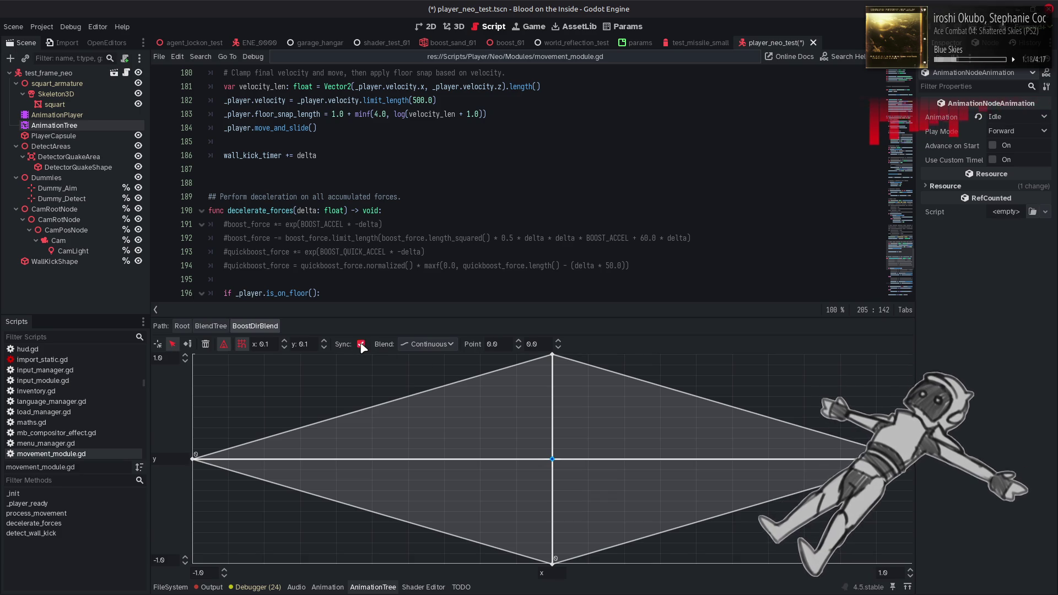
{"action": "left_click", "coordinate": [362, 345]}
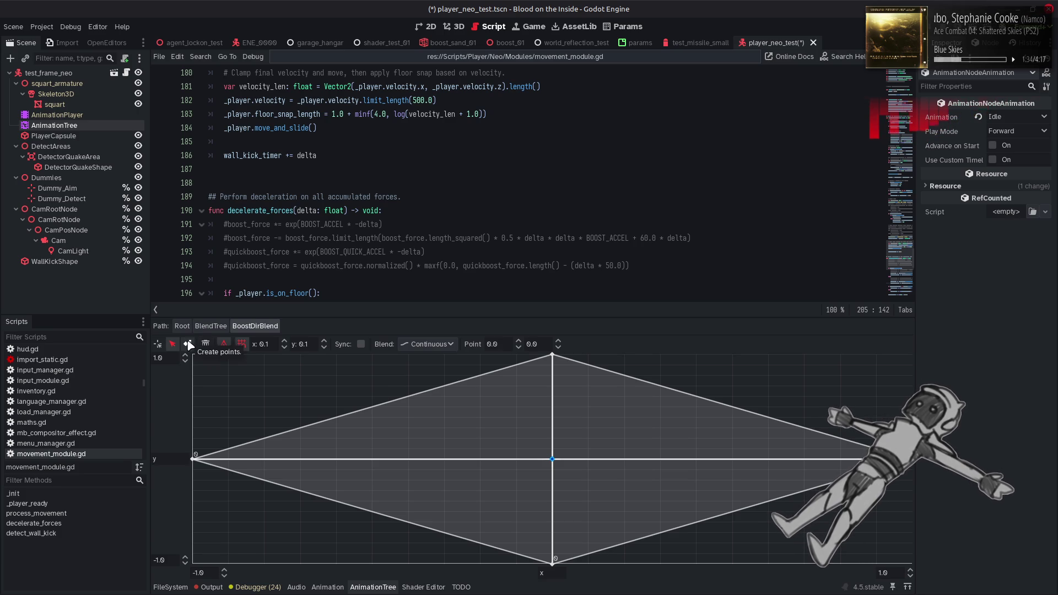
Step: Delete the centre Idle point, regenerate triangles for the four directions, and return to the parent BlendTree
{"action": "left_click", "coordinate": [206, 344]}
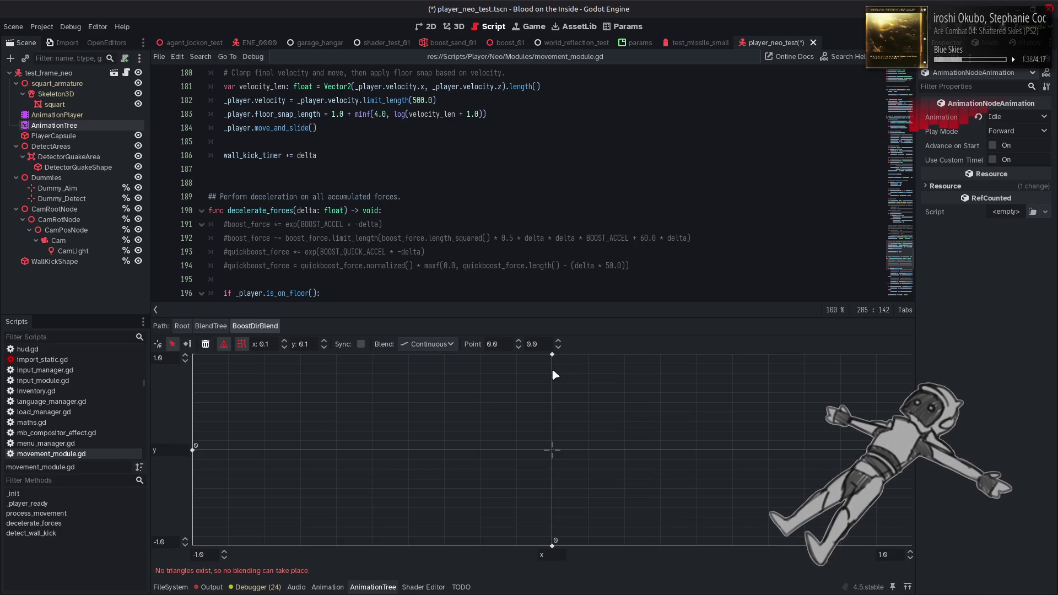
{"action": "key", "text": "ctrl+z"}
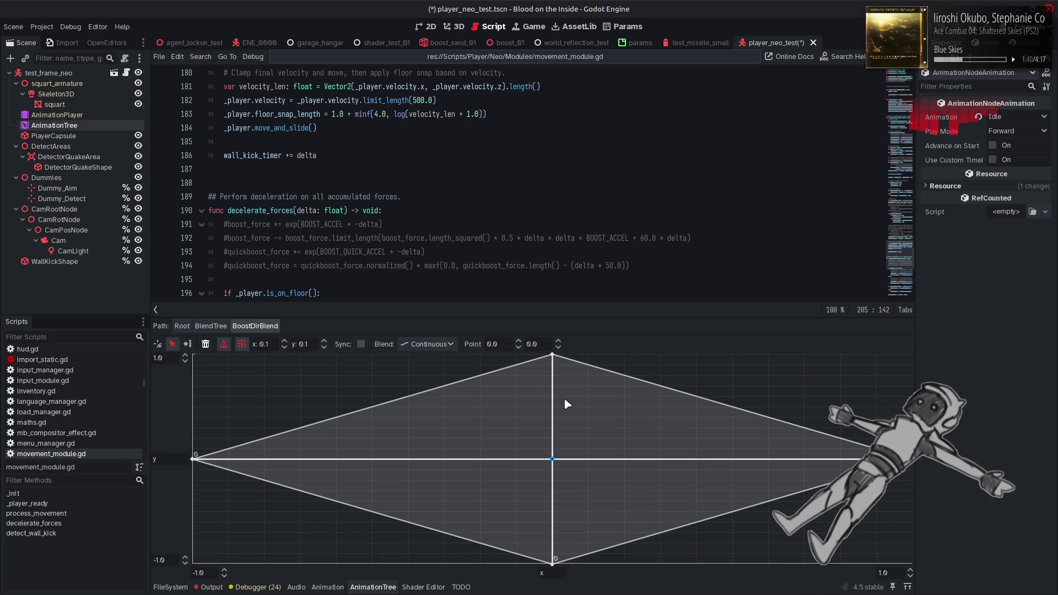
{"action": "left_click", "coordinate": [206, 345]}
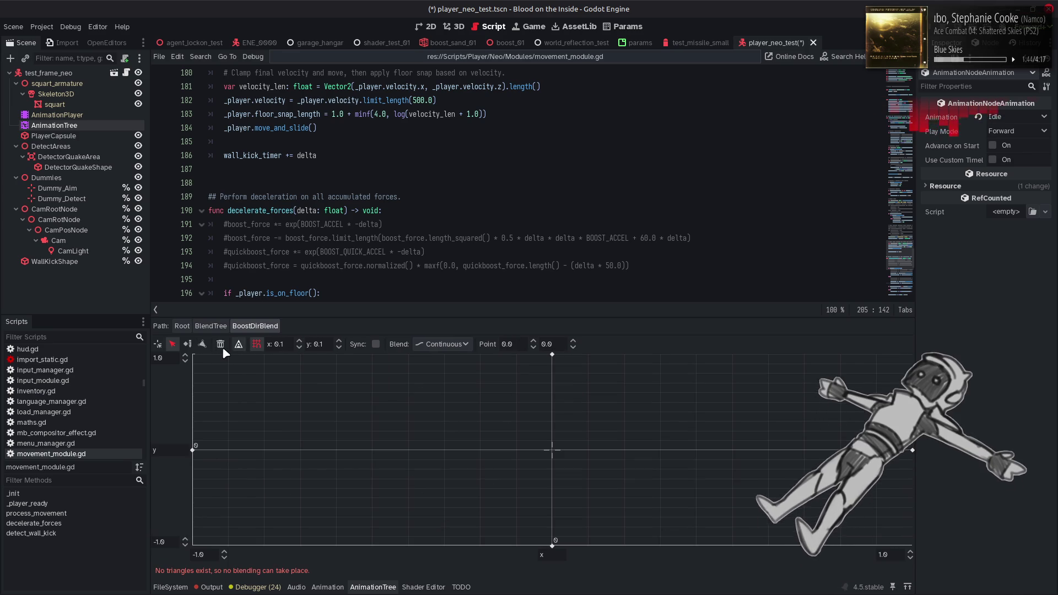
{"action": "left_click", "coordinate": [225, 345]}
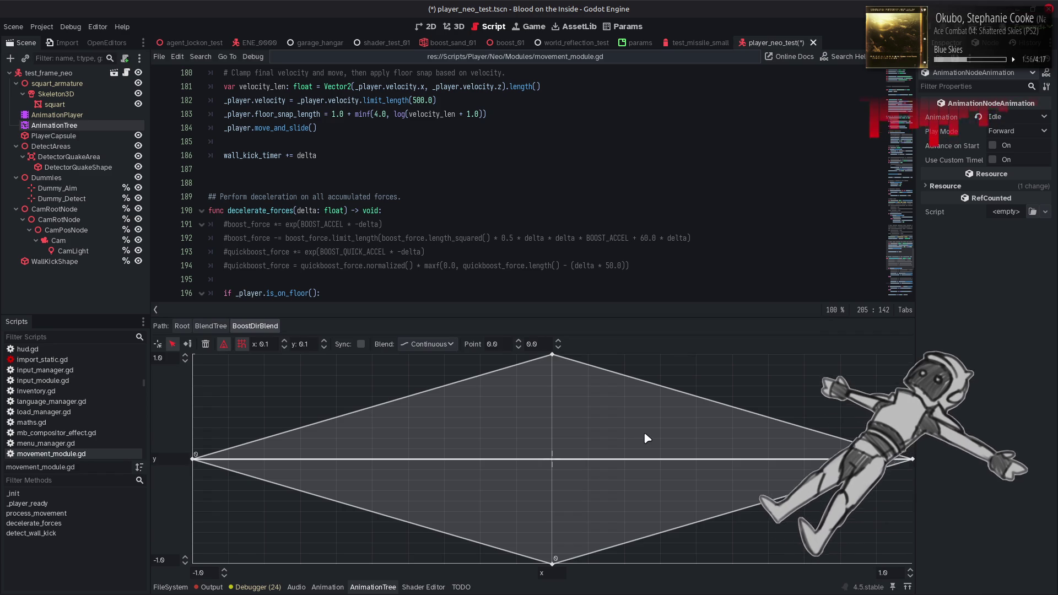
{"action": "right_click", "coordinate": [562, 431]}
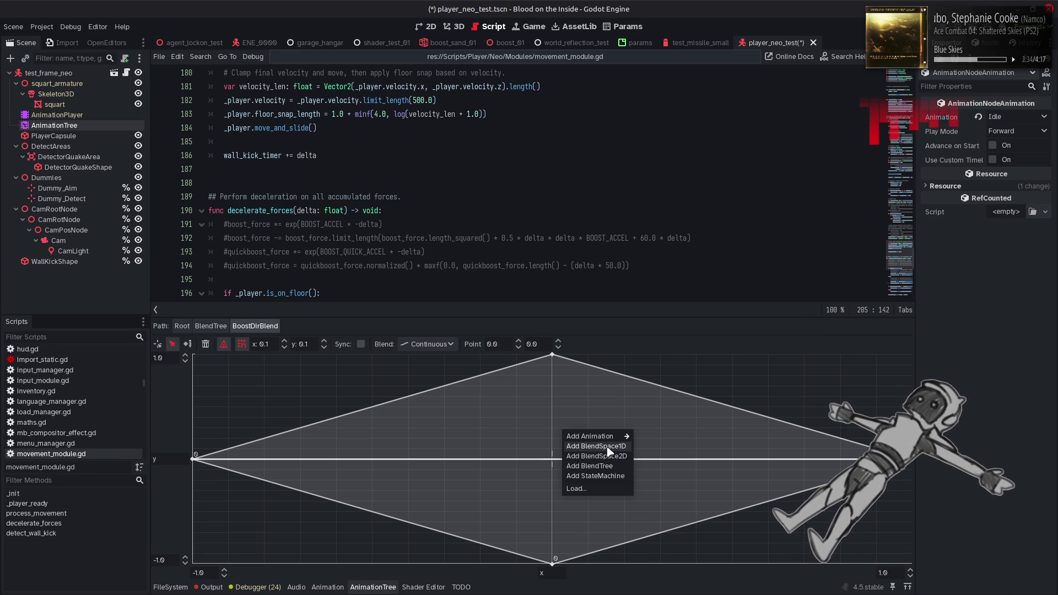
{"action": "left_click", "coordinate": [215, 326]}
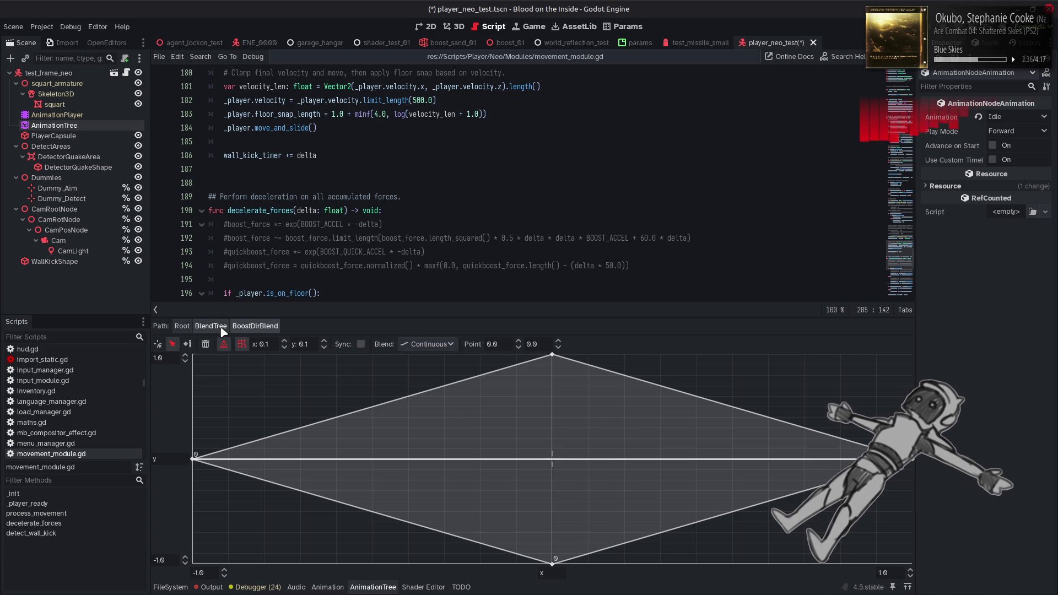
Step: Return to the parent BlendTree, hide the animation graph, save the scene, and switch to player_anim_module.gd
{"action": "left_click", "coordinate": [223, 330]}
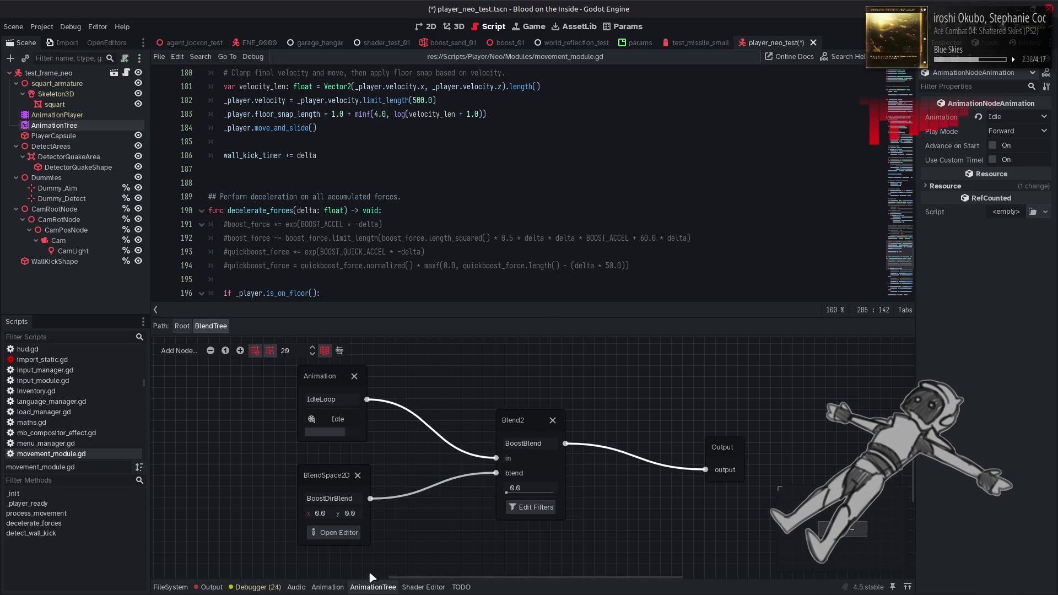
{"action": "left_click", "coordinate": [373, 588]}
{"action": "key", "text": "ctrl+s"}
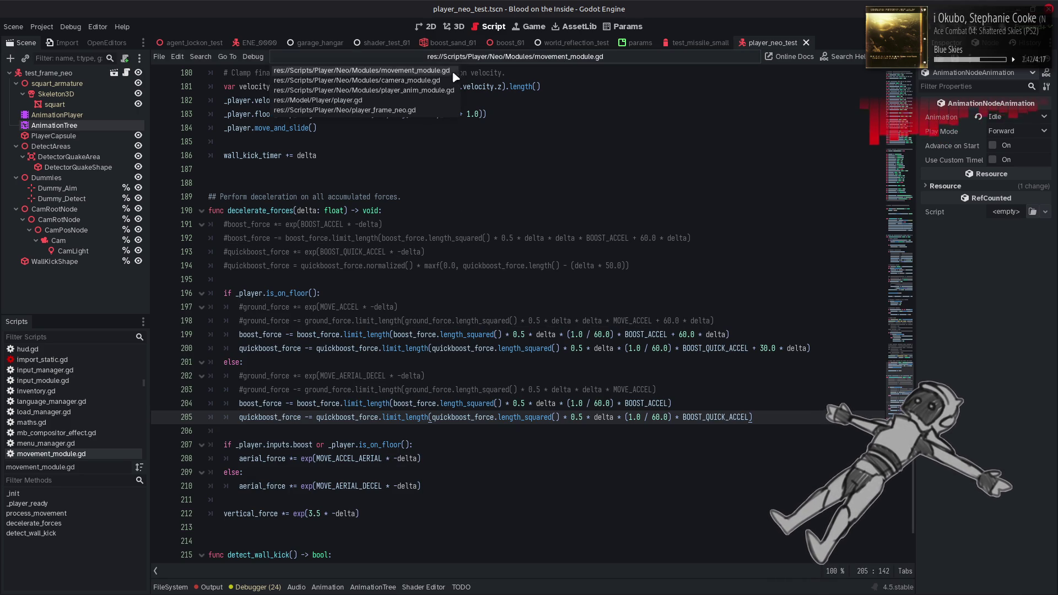
{"action": "key", "text": "alt+Left"}
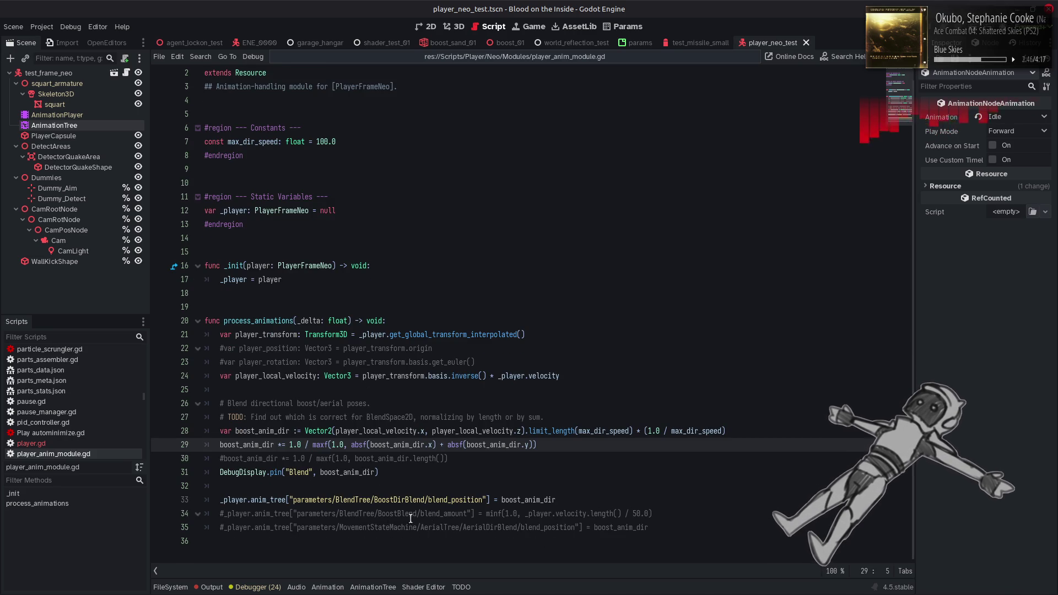
Step: Uncomment line 34 so BoostBlend's blend_amount uses boost_anim_dir.length(), then save
{"action": "left_click", "coordinate": [220, 514]}
{"action": "key", "text": "ctrl+k"}
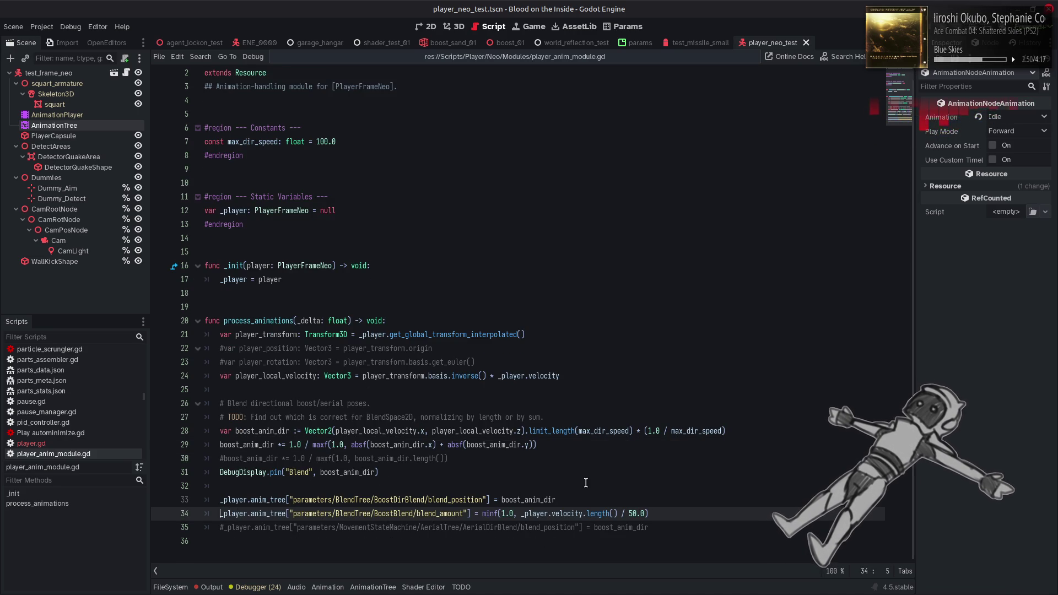
{"action": "double_click", "coordinate": [562, 514]}
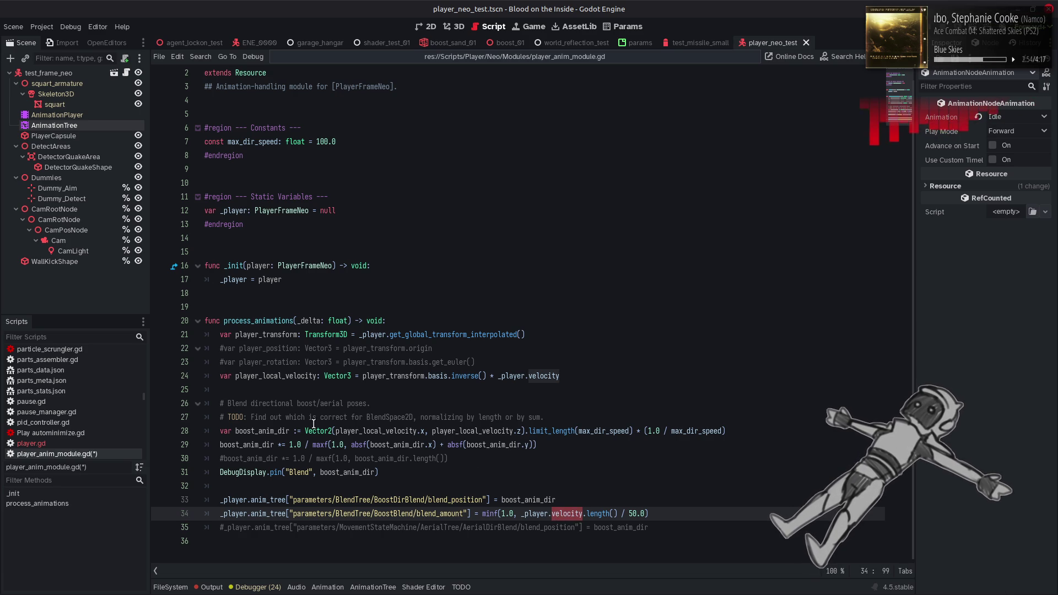
{"action": "double_click", "coordinate": [261, 430]}
{"action": "key", "text": "ctrl+c"}
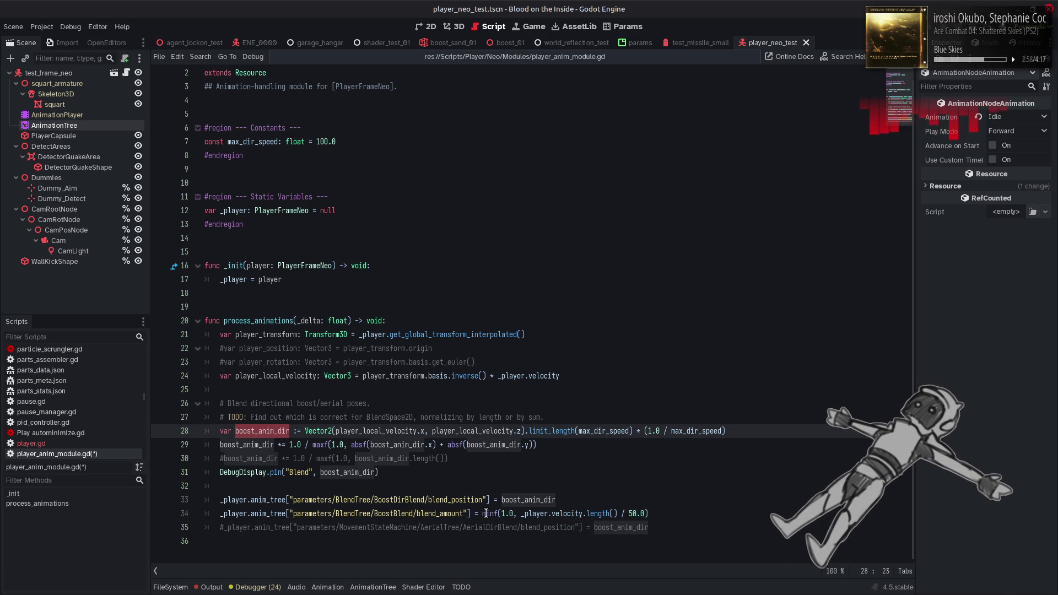
{"action": "left_click", "coordinate": [522, 514]}
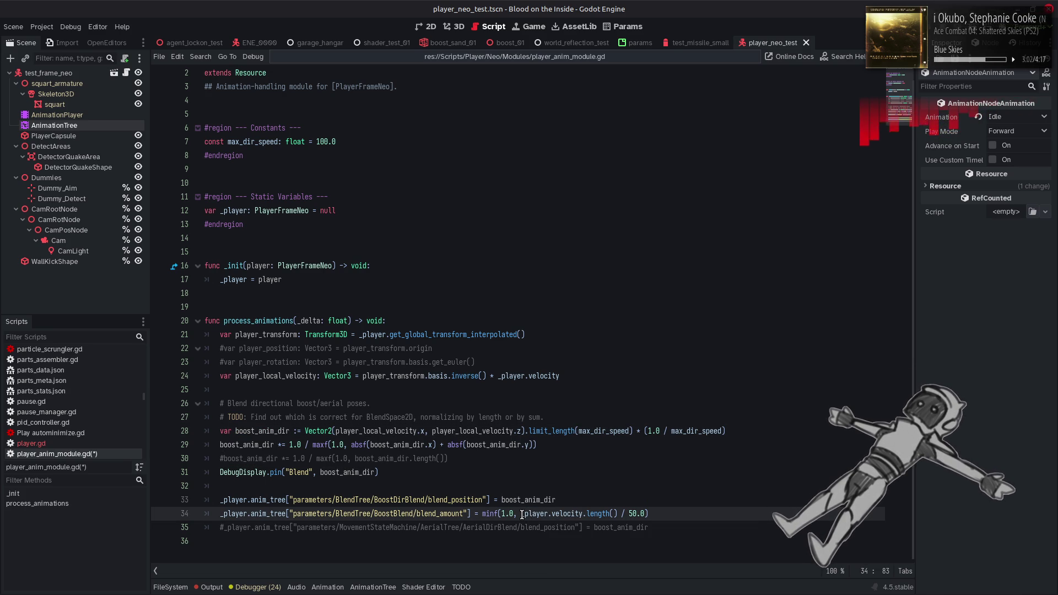
{"action": "left_click_drag", "start_coordinate": [522, 514], "coordinate": [642, 514]}
{"action": "key", "text": "ctrl+v"}
{"action": "key", "text": "BackSpace"}
{"action": "left_click_drag", "start_coordinate": [521, 514], "coordinate": [484, 514]}
{"action": "key", "text": "BackSpace"}
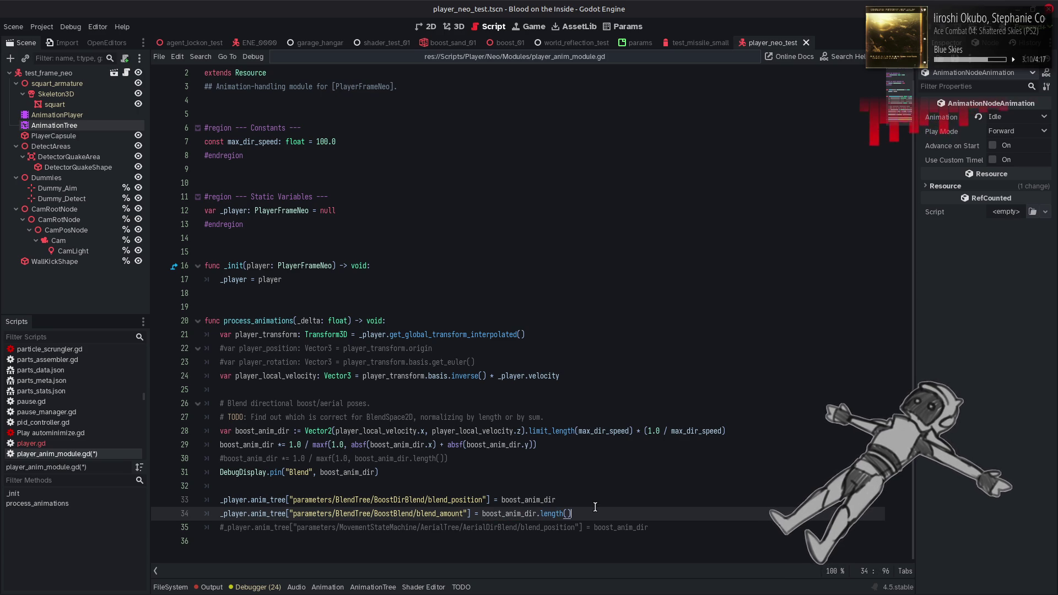
{"action": "left_click", "coordinate": [600, 503]}
{"action": "key", "text": "ctrl+s"}
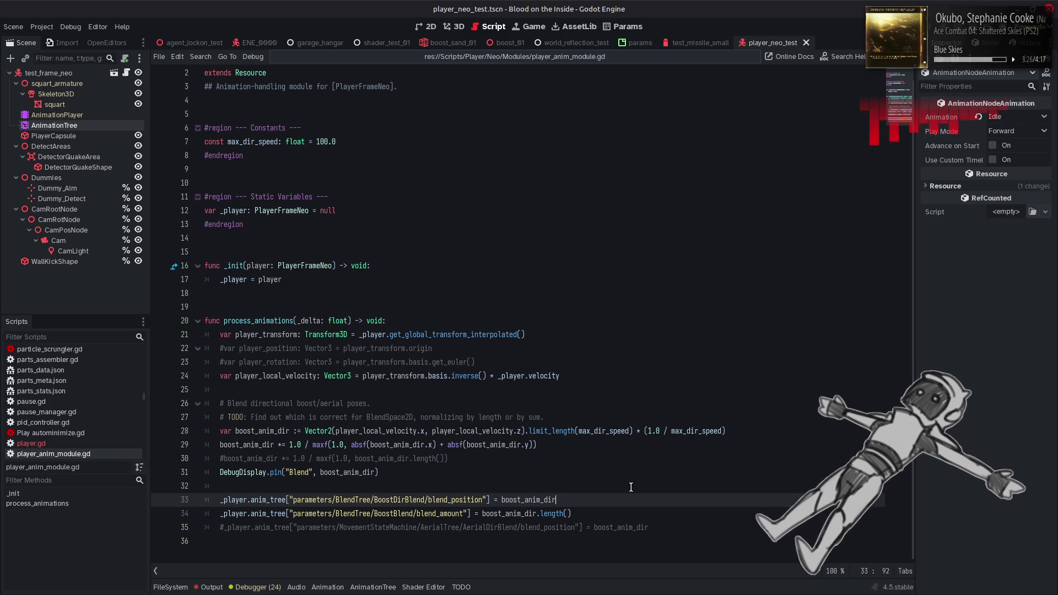
Step: Briefly reopen the blend graph, then bring up the Search Help dialog with F1
{"action": "left_click", "coordinate": [374, 587]}
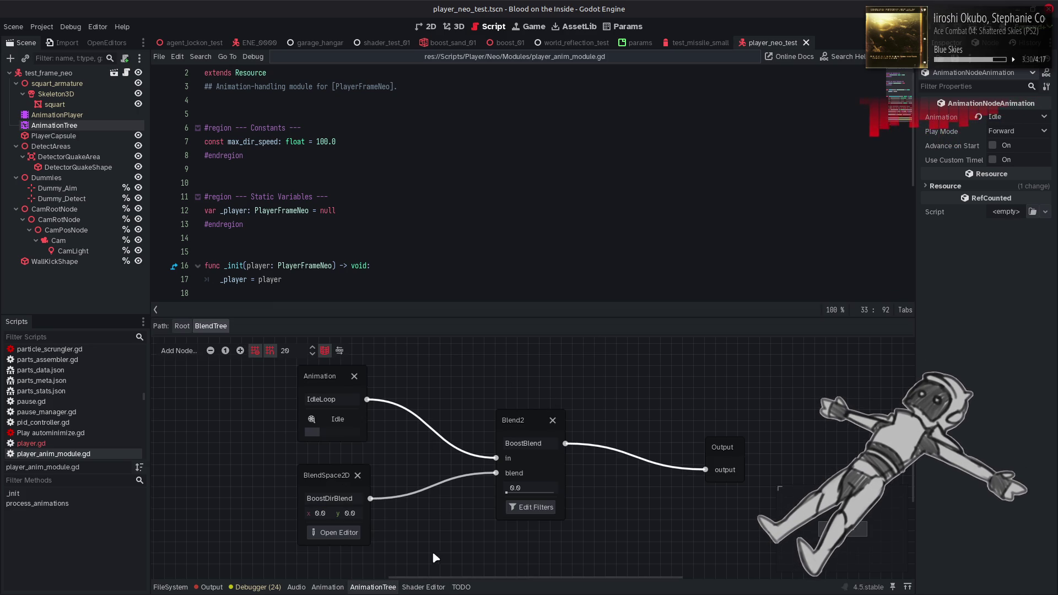
{"action": "left_click", "coordinate": [387, 588]}
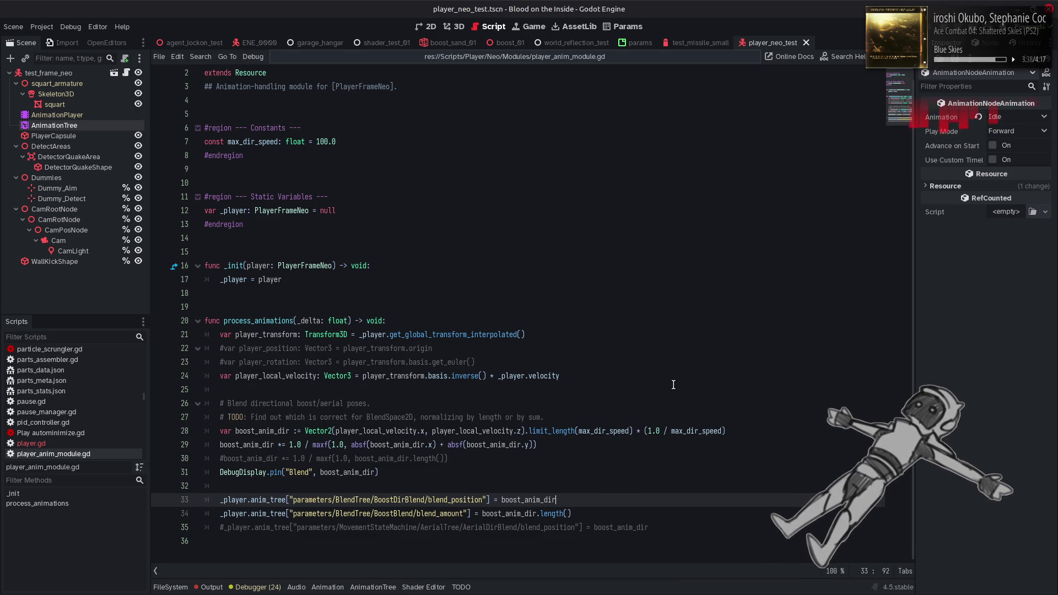
{"action": "key", "text": "F1"}
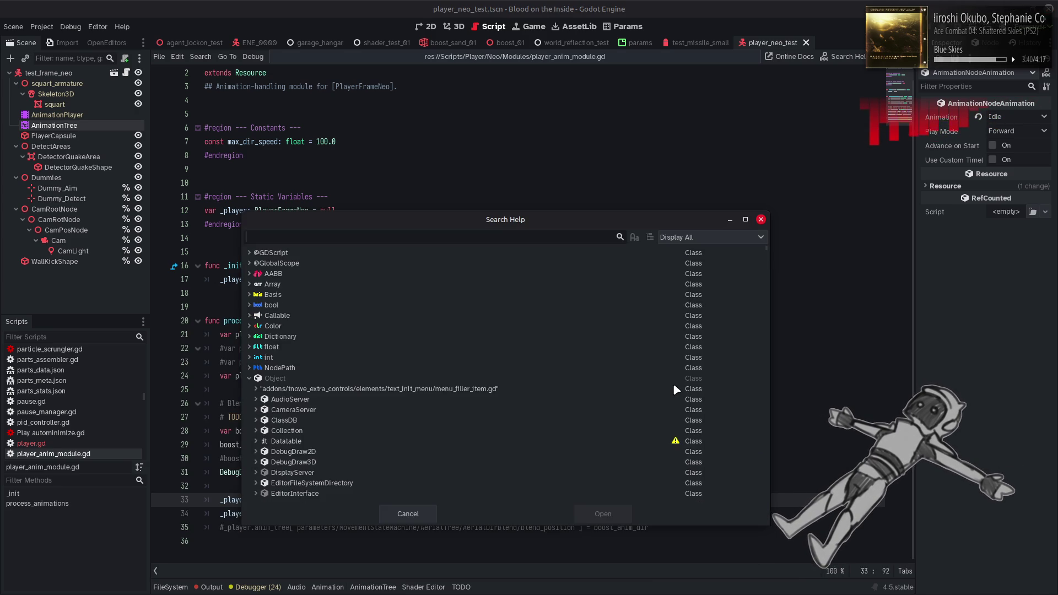
Step: Search for AnimationMixer, open its class reference, and scroll into its properties
{"action": "type", "text": "AnimationMix"}
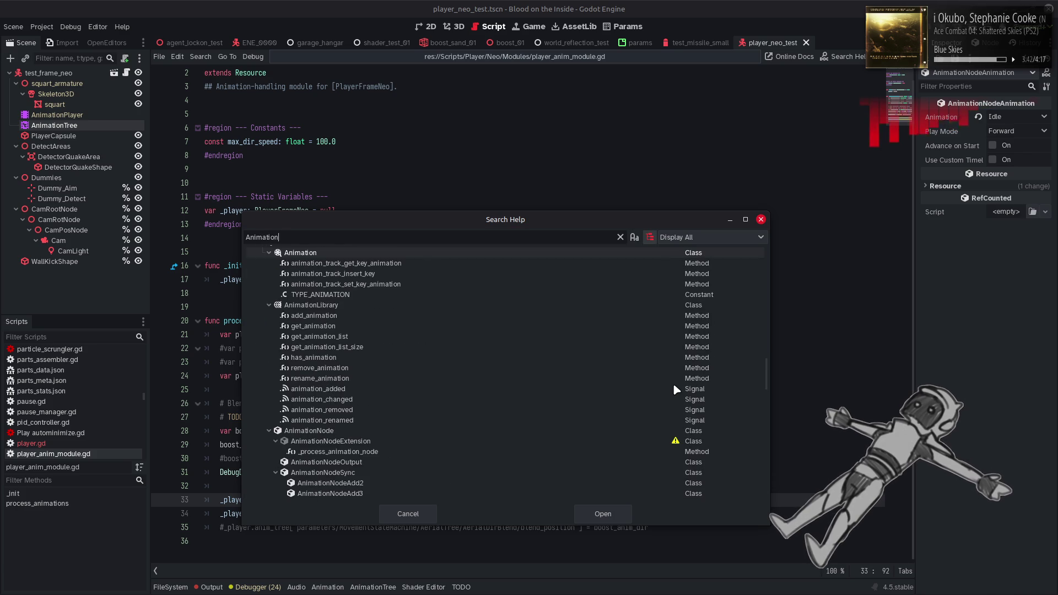
{"action": "double_click", "coordinate": [664, 272]}
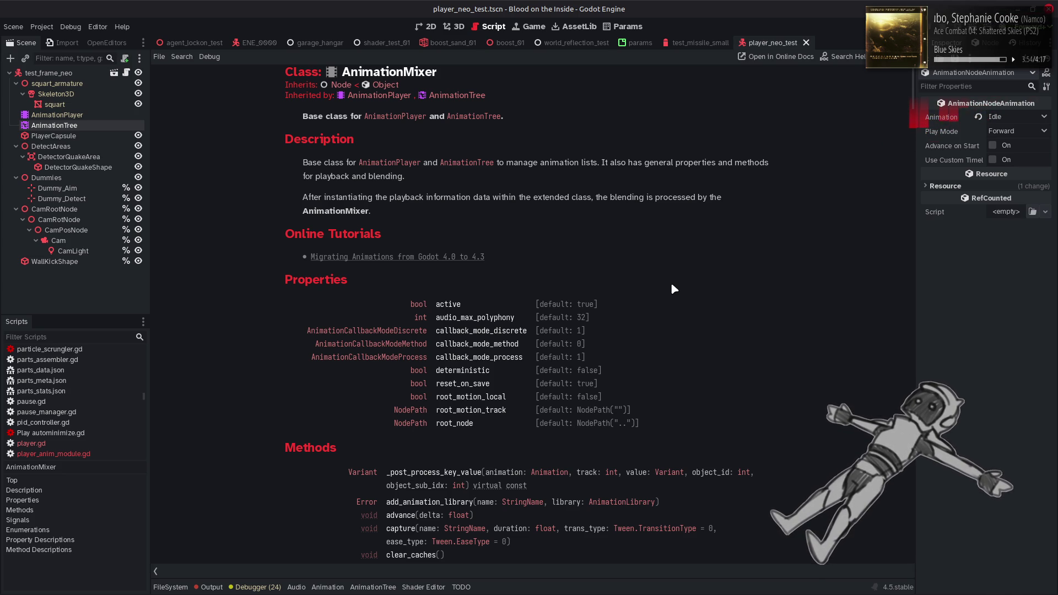
{"action": "scroll", "coordinate": [672, 287], "scroll_direction": "down", "scroll_amount": 5}
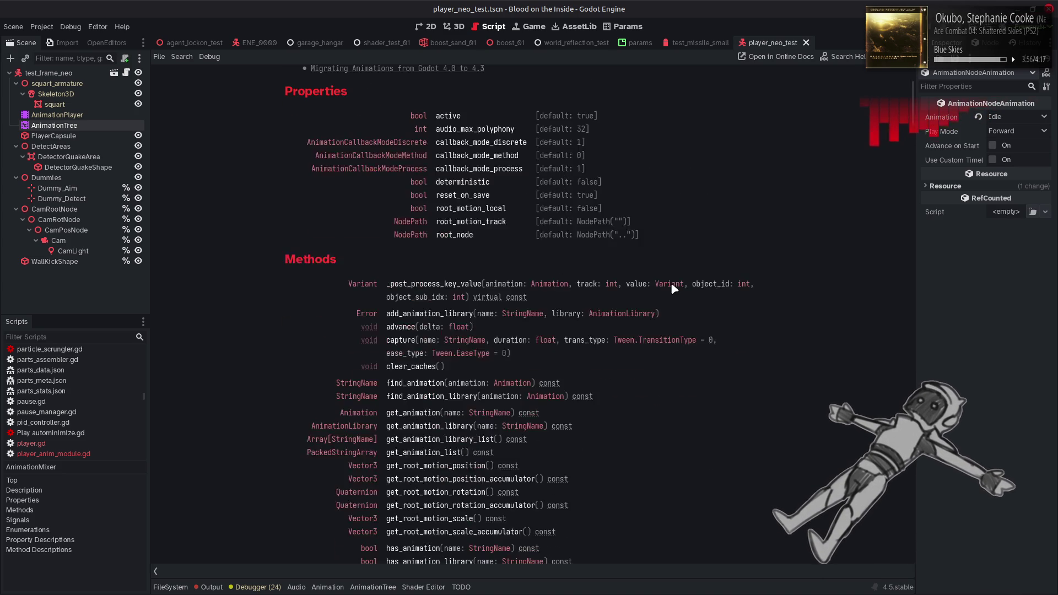
{"action": "scroll", "coordinate": [672, 285], "scroll_direction": "down", "scroll_amount": 10}
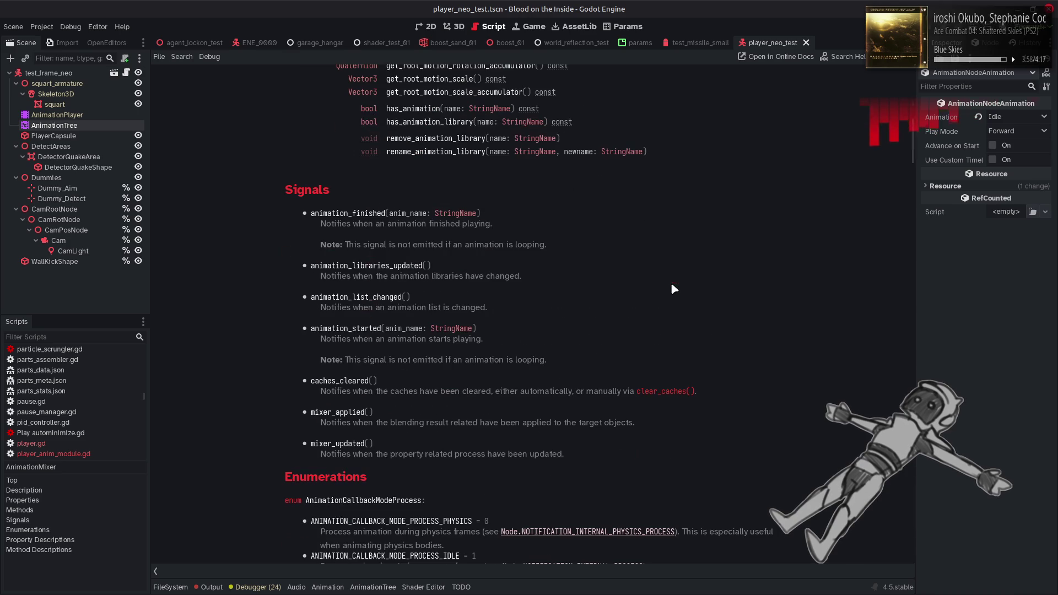
{"action": "scroll", "coordinate": [672, 285], "scroll_direction": "down", "scroll_amount": 3}
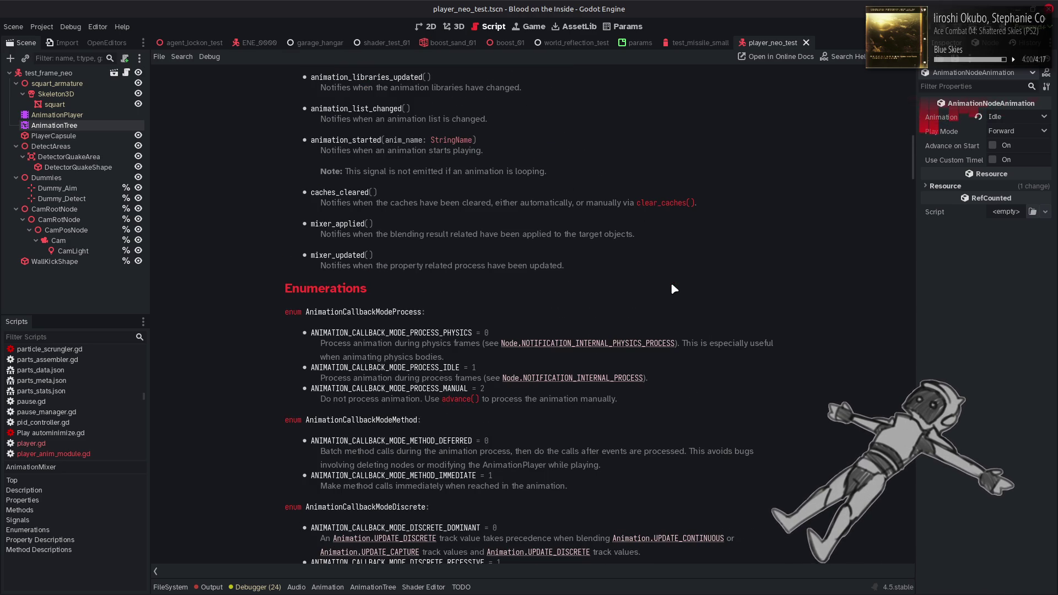
{"action": "scroll", "coordinate": [670, 282], "scroll_direction": "down", "scroll_amount": 5}
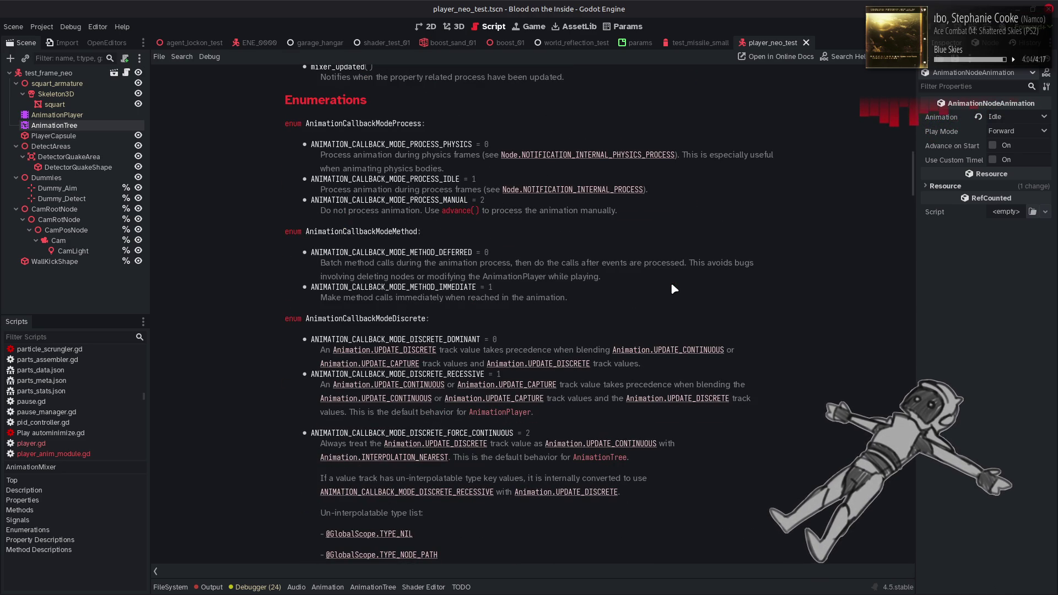
{"action": "scroll", "coordinate": [672, 285], "scroll_direction": "down", "scroll_amount": 12}
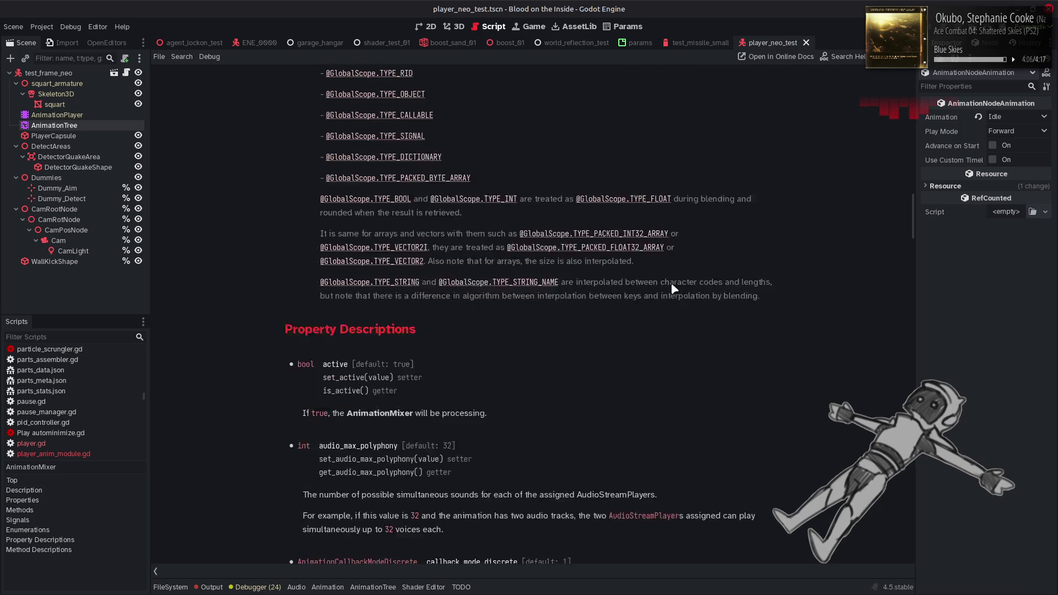
Step: Scroll on through the AnimationMixer method descriptions, then return to player_anim_module.gd
{"action": "scroll", "coordinate": [670, 282], "scroll_direction": "down", "scroll_amount": 5}
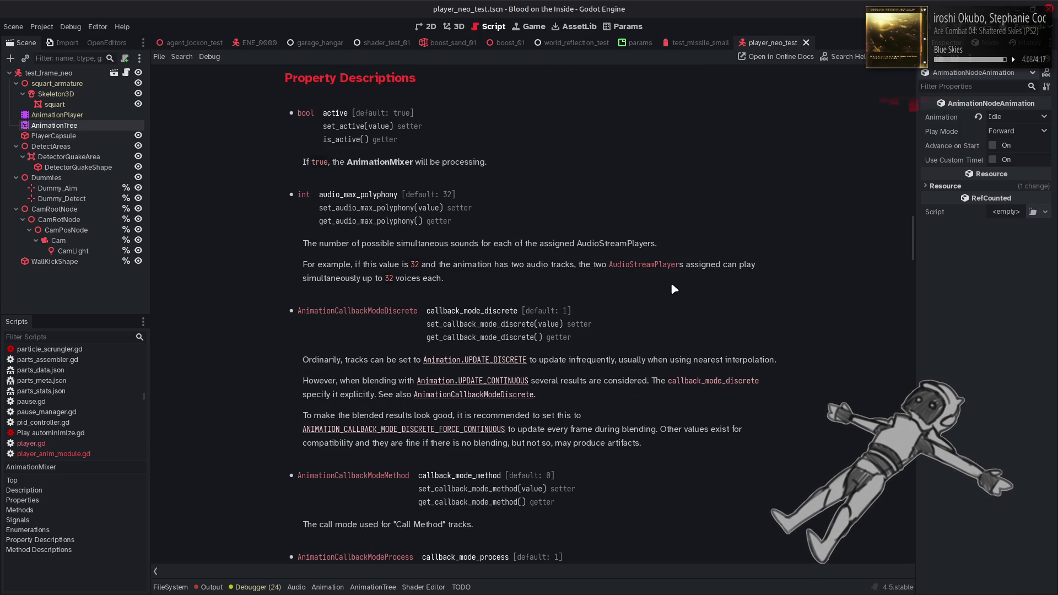
{"action": "scroll", "coordinate": [672, 285], "scroll_direction": "down", "scroll_amount": 10}
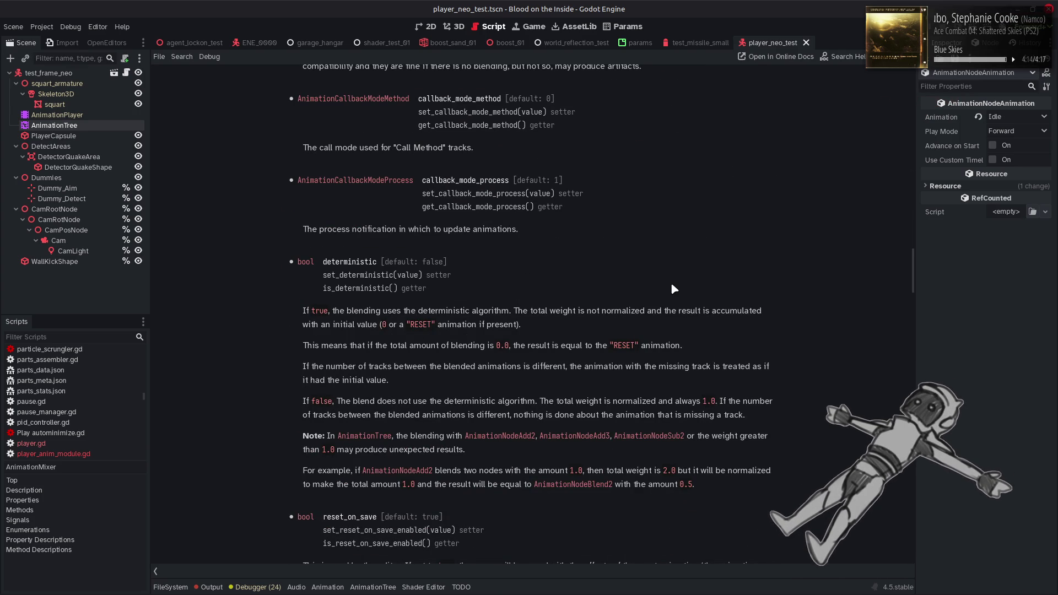
{"action": "scroll", "coordinate": [670, 282], "scroll_direction": "down", "scroll_amount": 9}
{"action": "scroll", "coordinate": [671, 283], "scroll_direction": "down", "scroll_amount": 1}
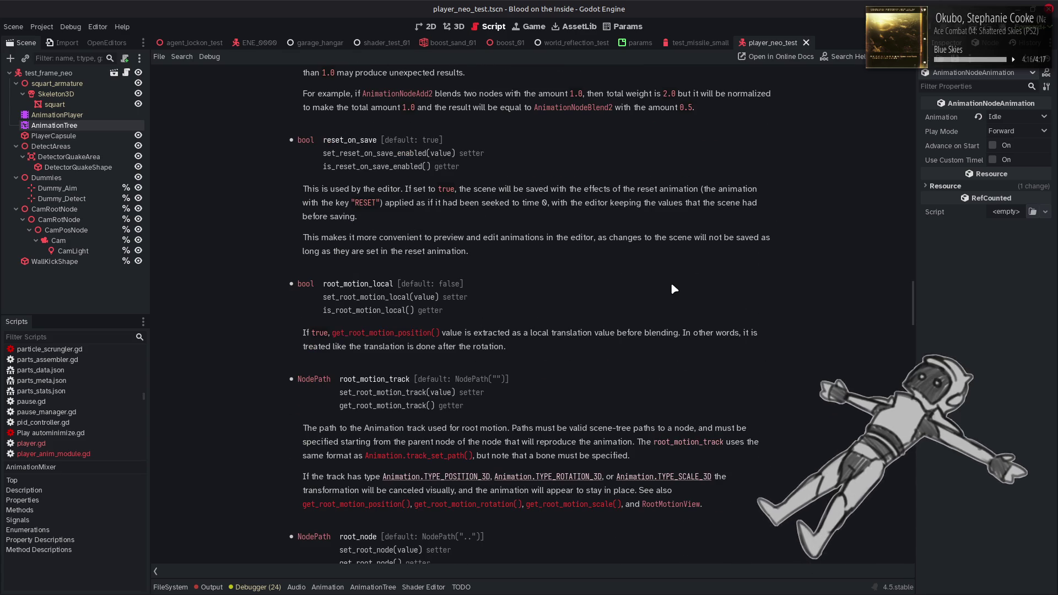
{"action": "scroll", "coordinate": [672, 285], "scroll_direction": "down", "scroll_amount": 10}
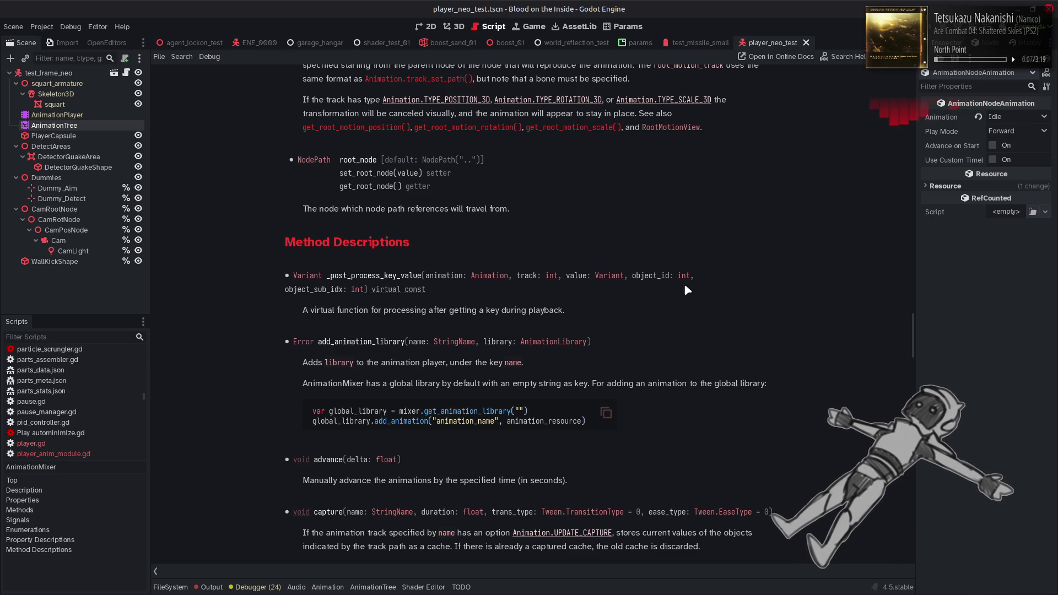
{"action": "scroll", "coordinate": [685, 287], "scroll_direction": "down", "scroll_amount": 3}
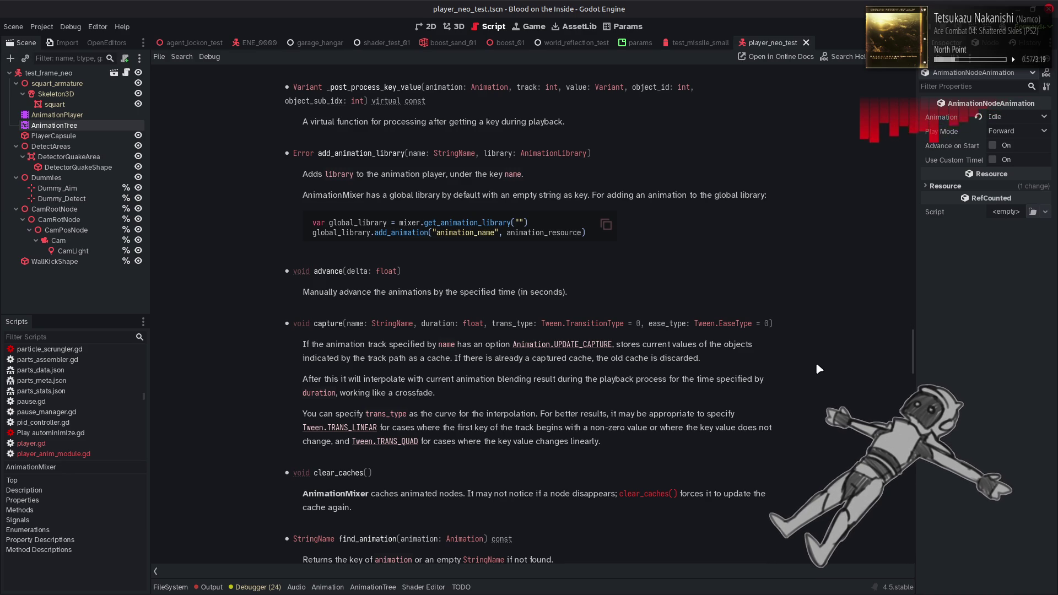
{"action": "key", "text": "alt+Left"}
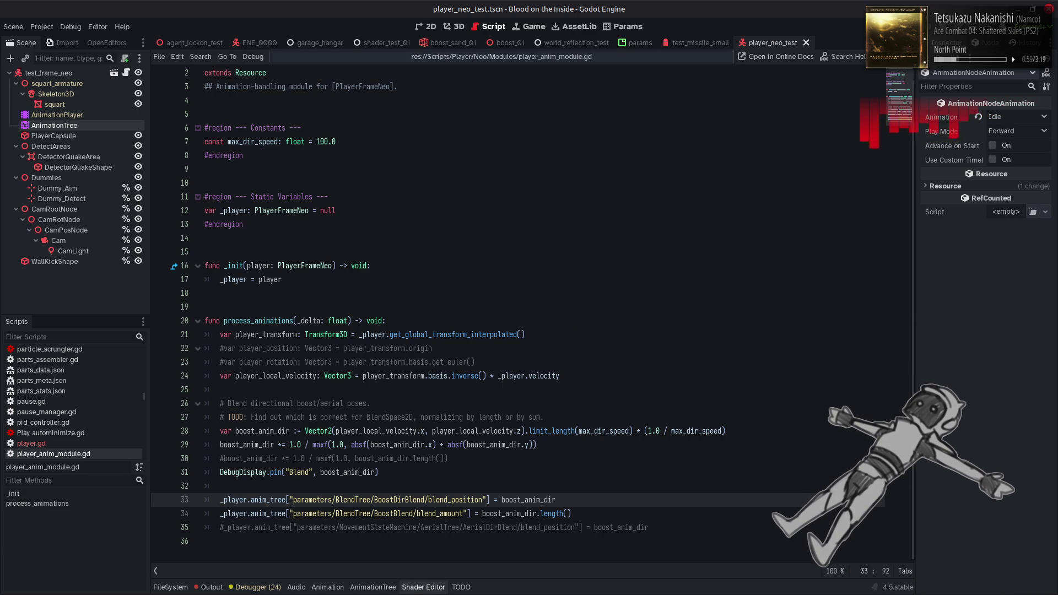
Step: Inspect the BoostBlend Blend2 node in the animation tree graph, then hide the graph
{"action": "left_click", "coordinate": [373, 587]}
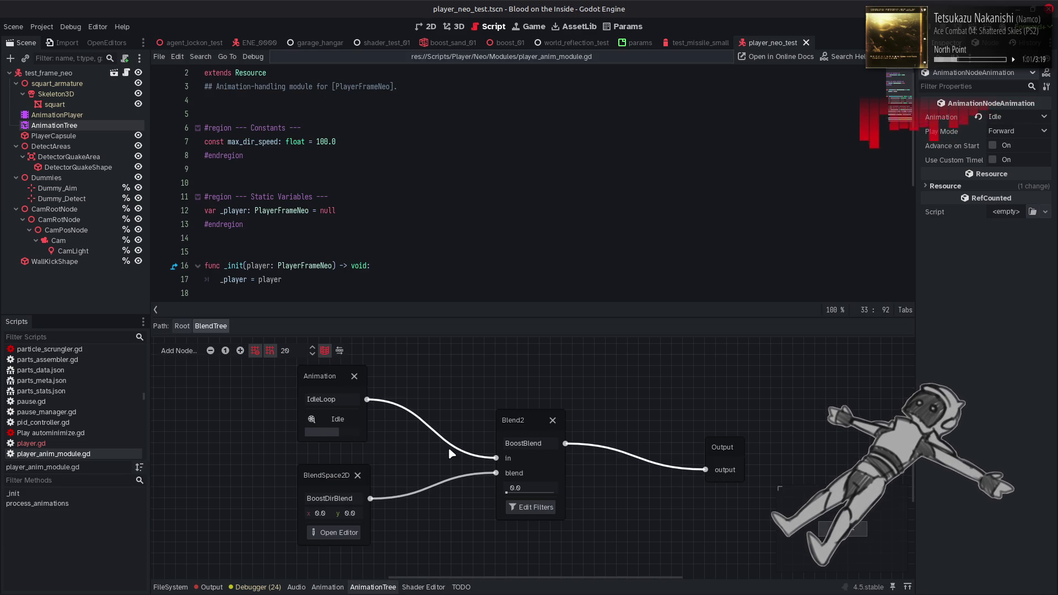
{"action": "left_click", "coordinate": [522, 422]}
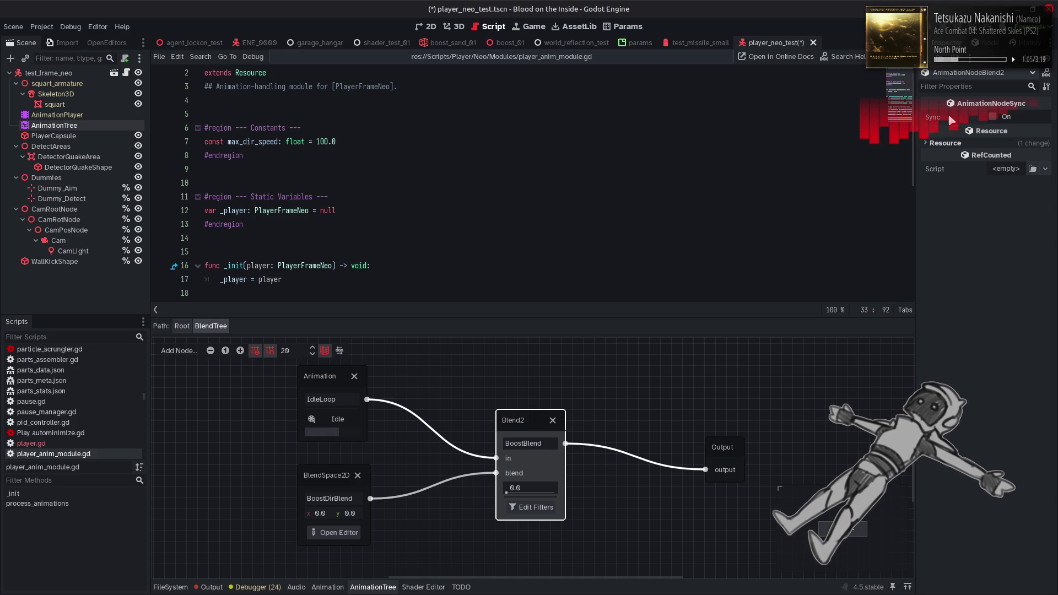
{"action": "mouse_move", "coordinate": [952, 121]}
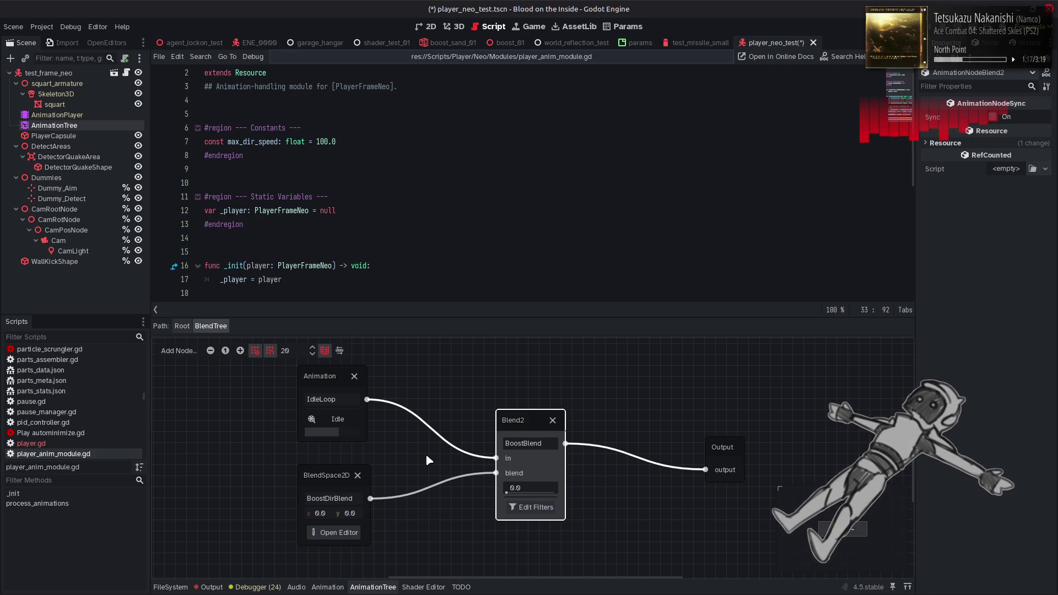
{"action": "left_click", "coordinate": [391, 587]}
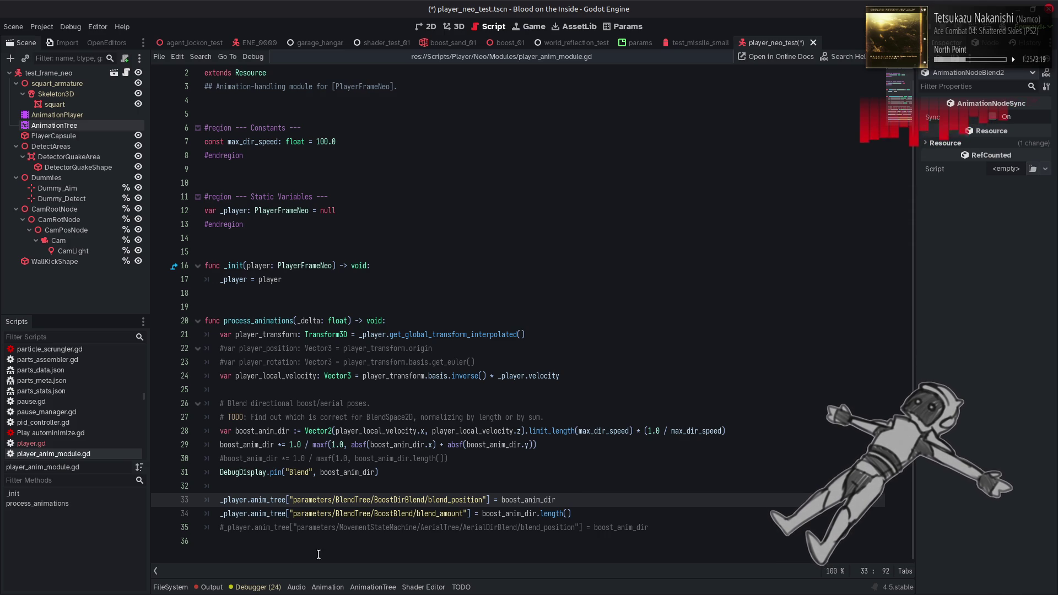
Step: Clear the Output log, hide the panel, and save the script
{"action": "left_click", "coordinate": [211, 588]}
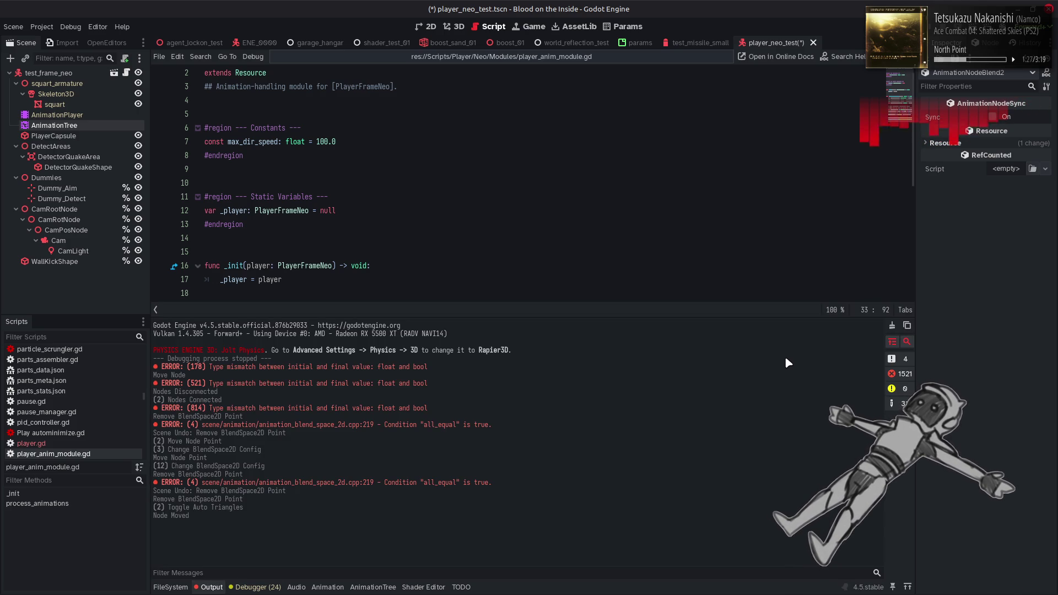
{"action": "left_click", "coordinate": [892, 326]}
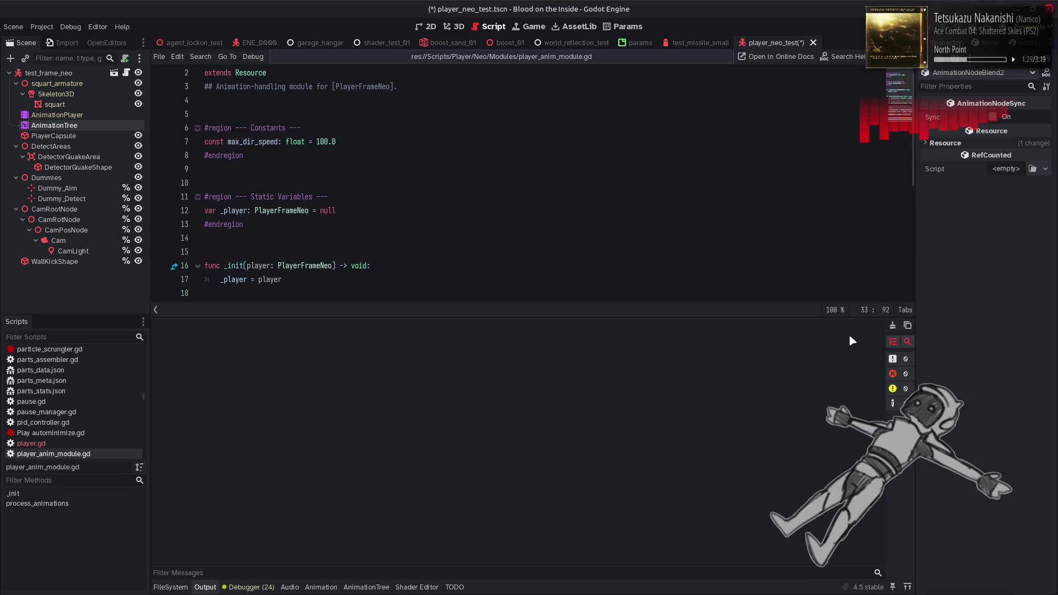
{"action": "left_click", "coordinate": [212, 587]}
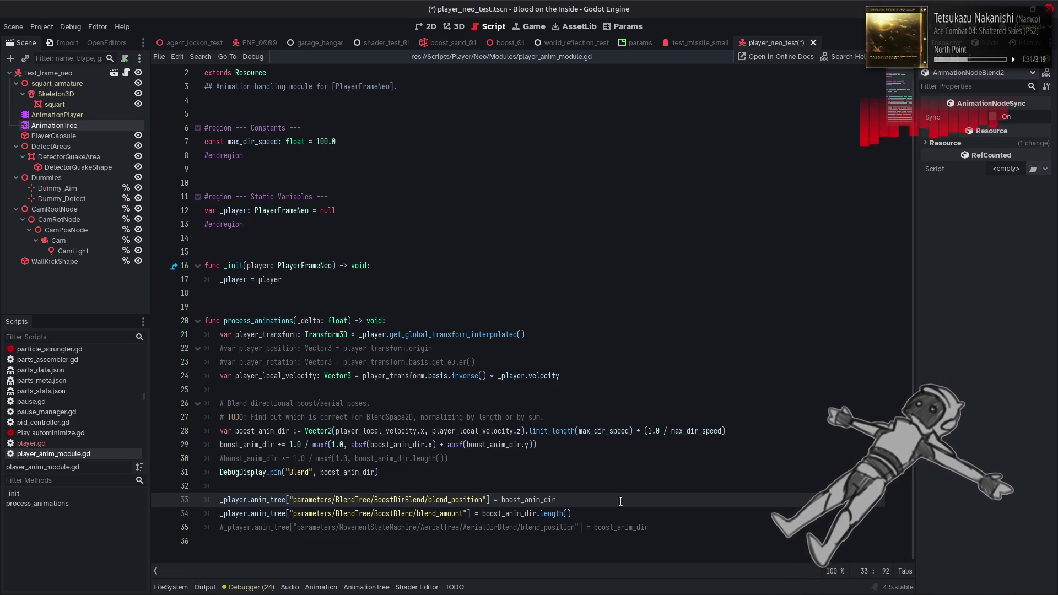
{"action": "key", "text": "ctrl+s"}
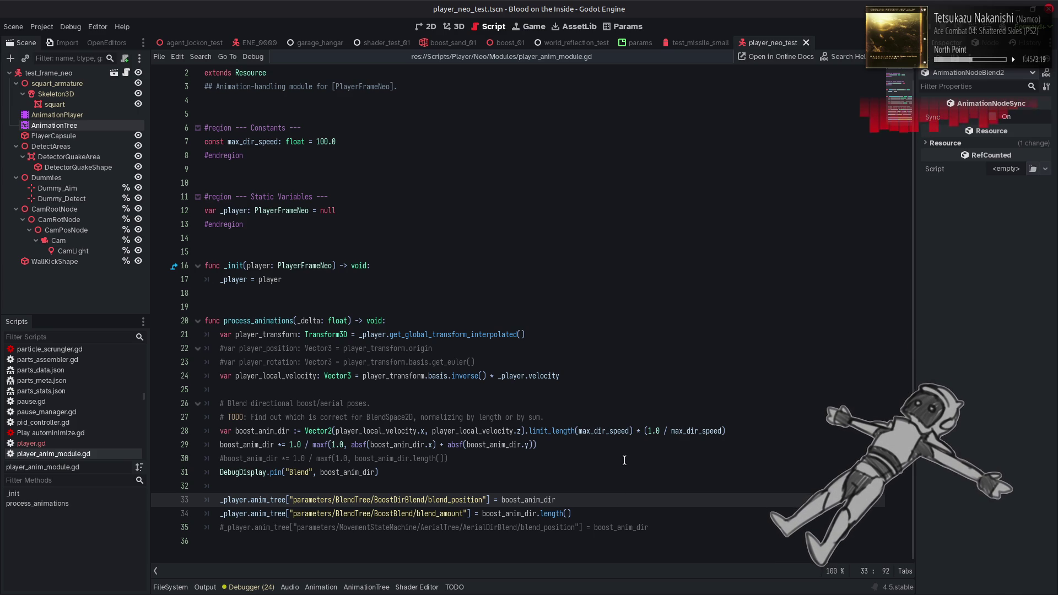
Step: Save player_anim_module.gd again and switch to the player_sandbox scene
{"action": "left_click", "coordinate": [624, 460]}
{"action": "key", "text": "ctrl+s"}
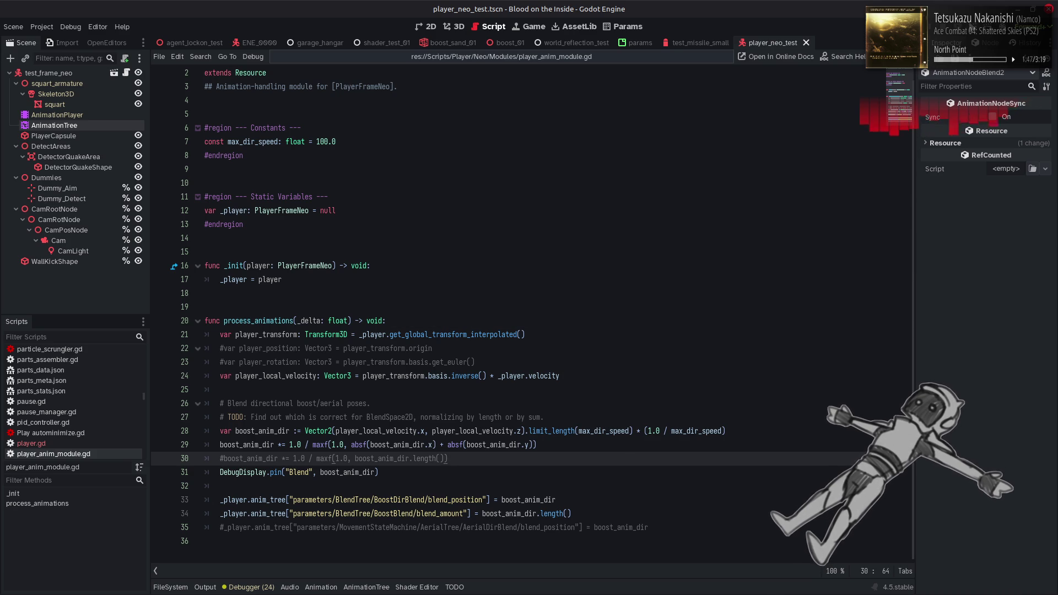
{"action": "scroll", "coordinate": [315, 48], "scroll_direction": "up", "scroll_amount": 5}
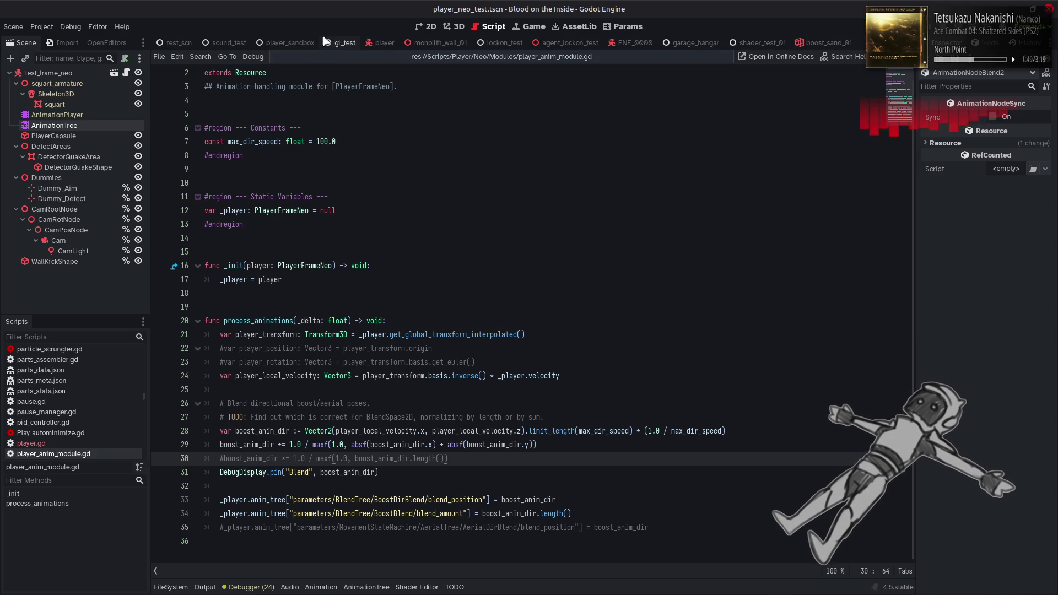
{"action": "left_click", "coordinate": [281, 42]}
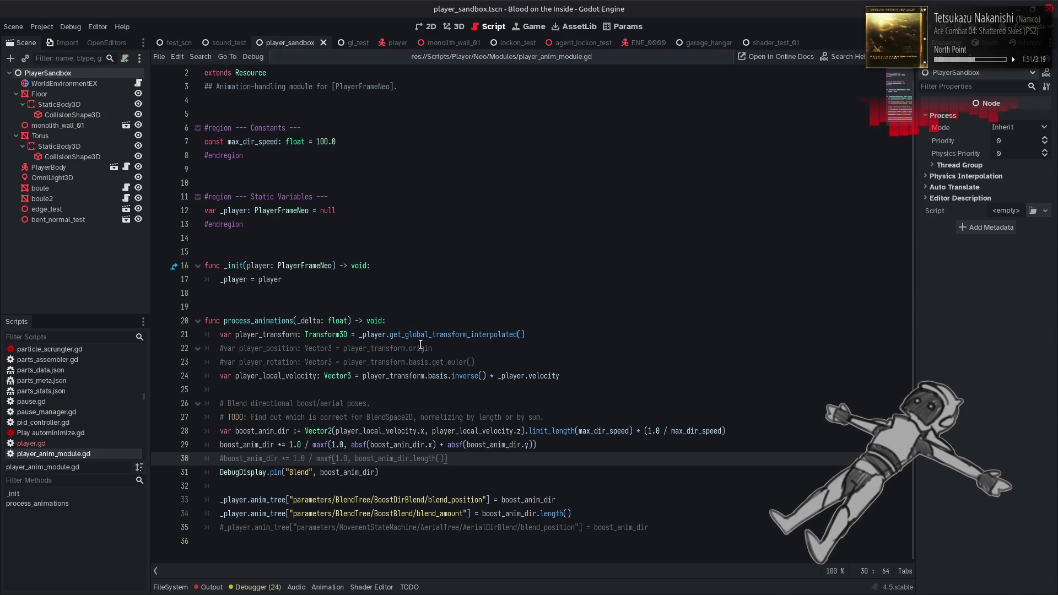
Step: Check the Output log for errors, then run the project and drive the mech forward and back
{"action": "left_click", "coordinate": [222, 588]}
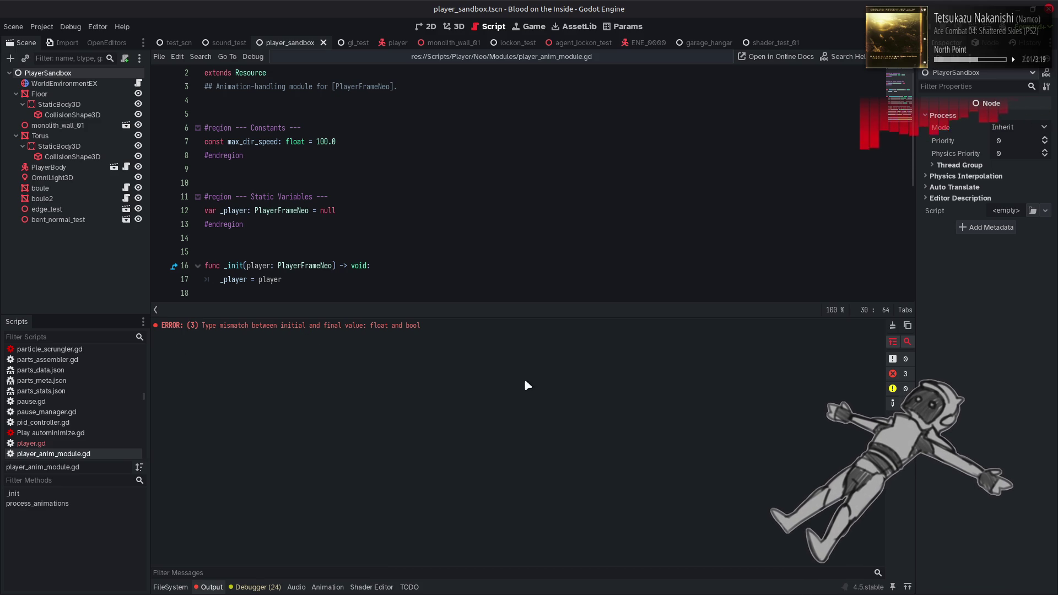
{"action": "left_click", "coordinate": [213, 587]}
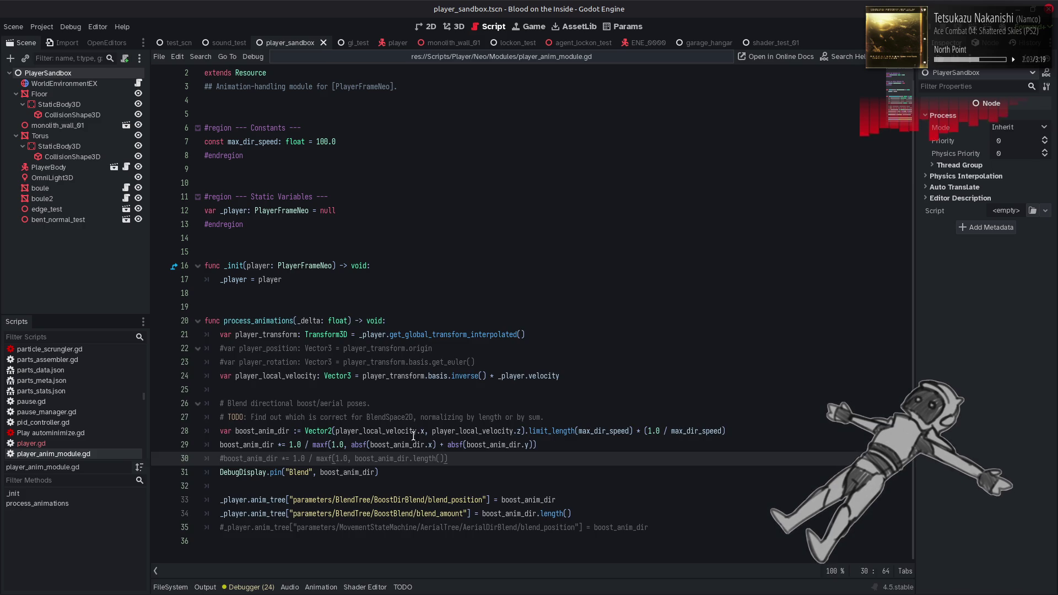
{"action": "key", "text": "F5"}
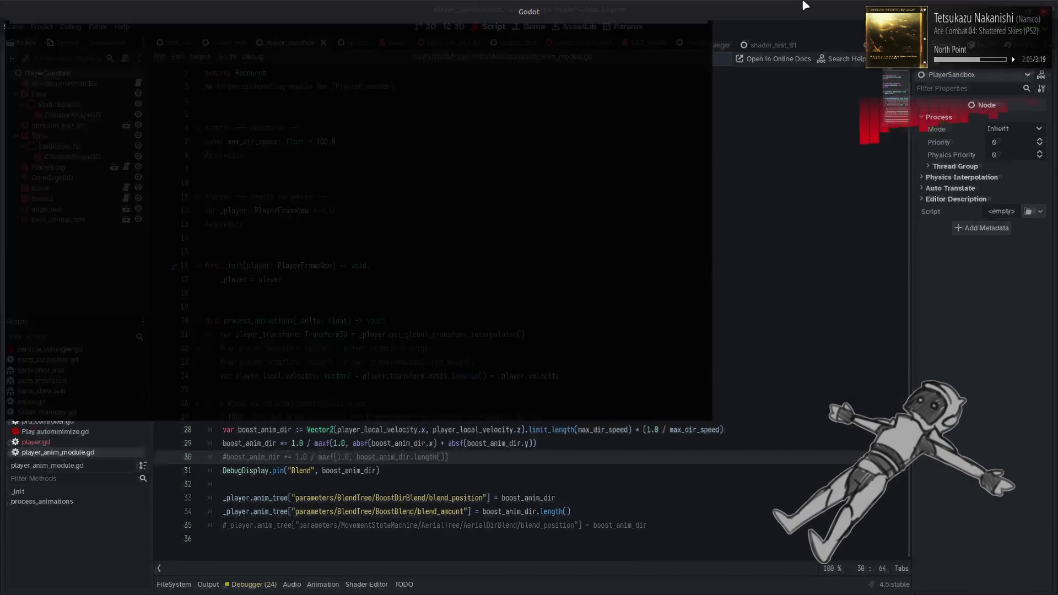
{"action": "key", "text": "w"}
{"action": "key", "text": "w"}
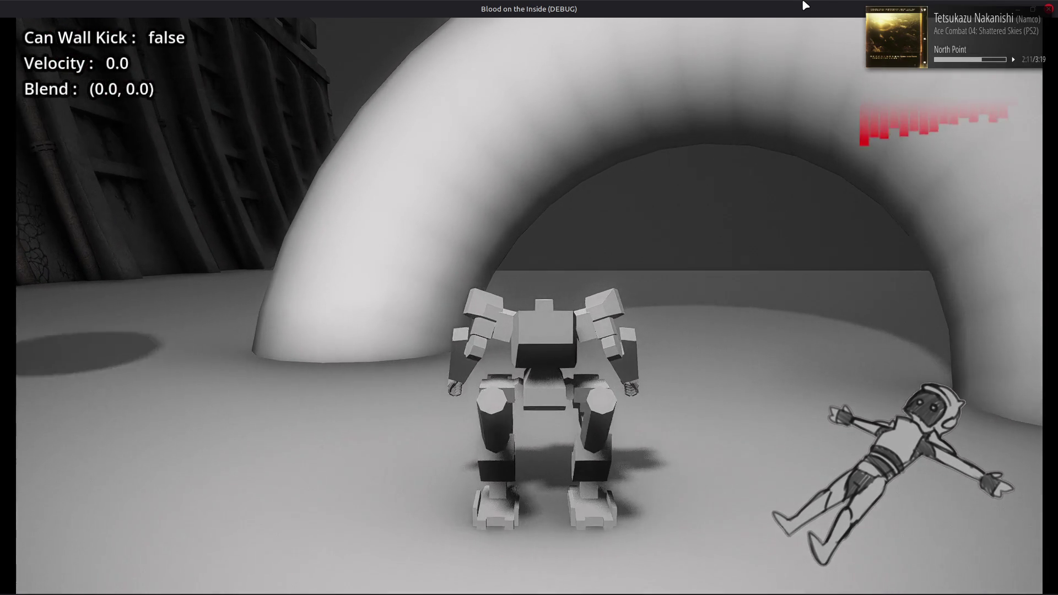
{"action": "key", "text": "s"}
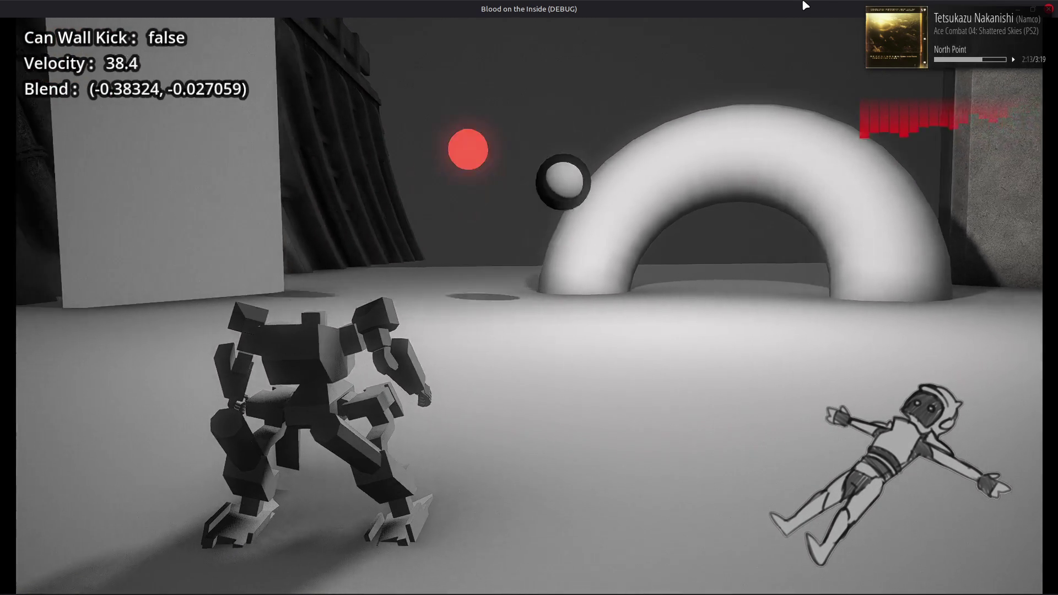
Step: Boost the mech repeatedly left and right while watching the Blend readout, then close the game
{"action": "key", "text": "d"}
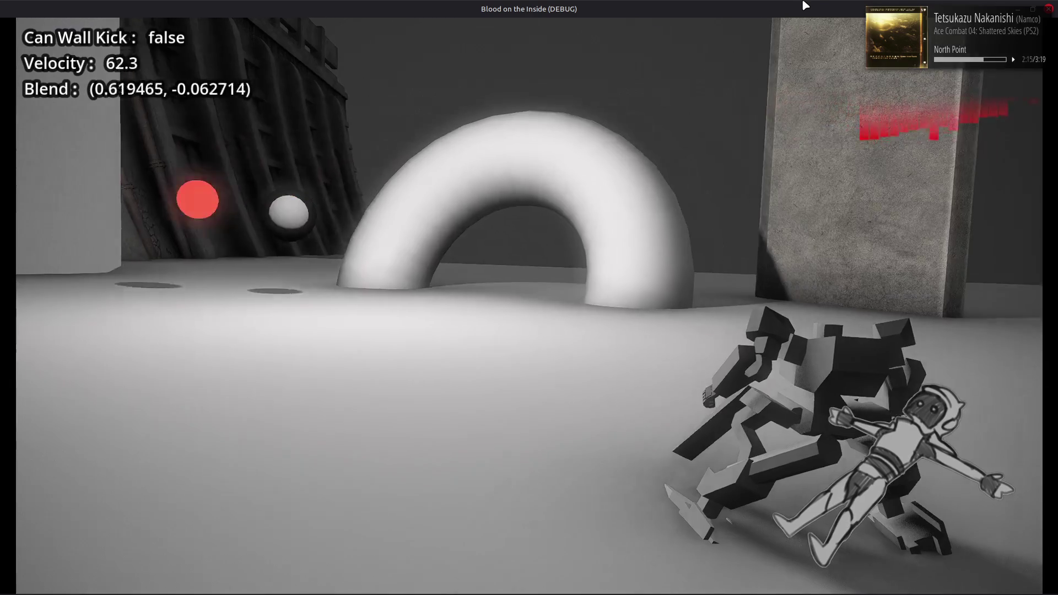
{"action": "key", "text": "a"}
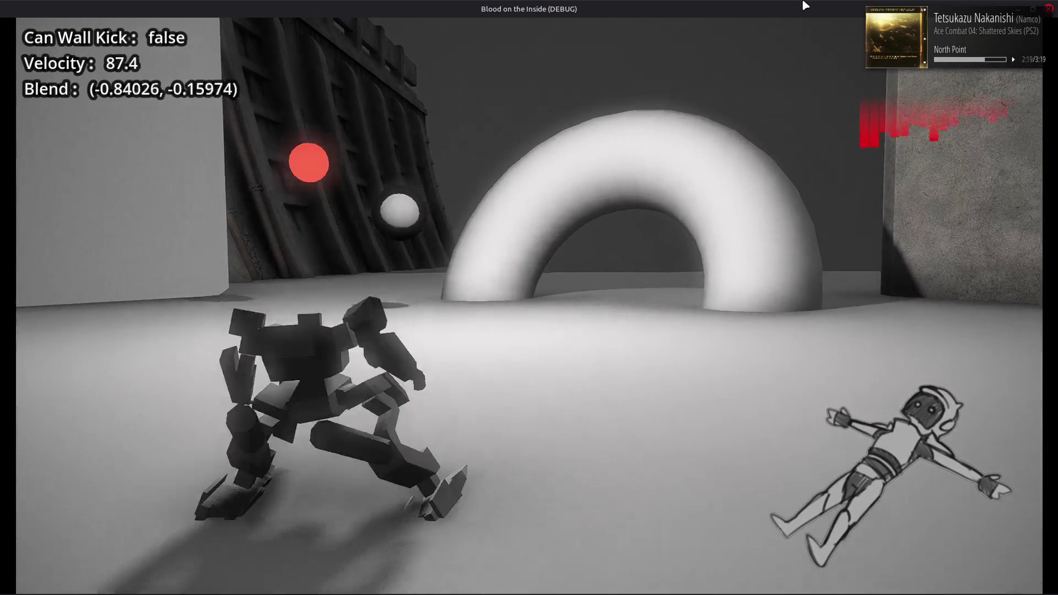
{"action": "key", "text": "a"}
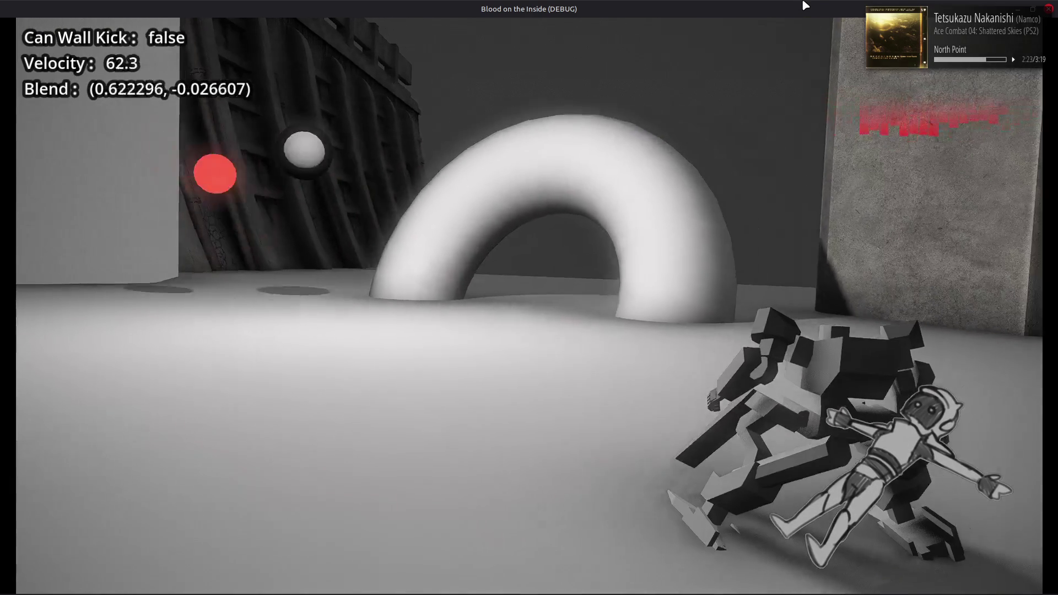
{"action": "key", "text": "a"}
{"action": "key", "text": "d"}
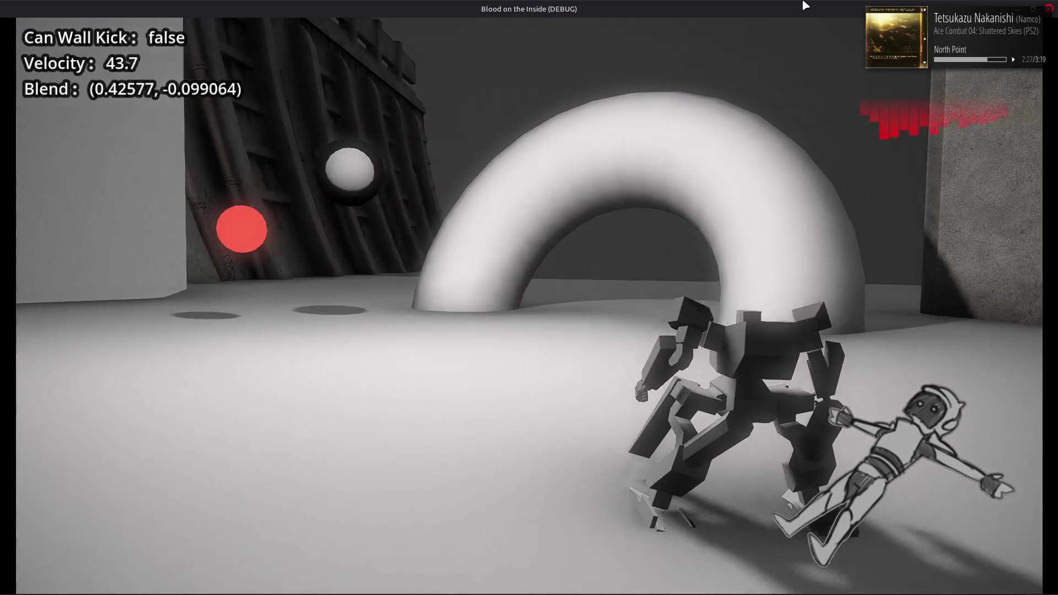
{"action": "key", "text": "a"}
{"action": "key", "text": "d"}
{"action": "key", "text": "a"}
{"action": "key", "text": "d"}
{"action": "key", "text": "a"}
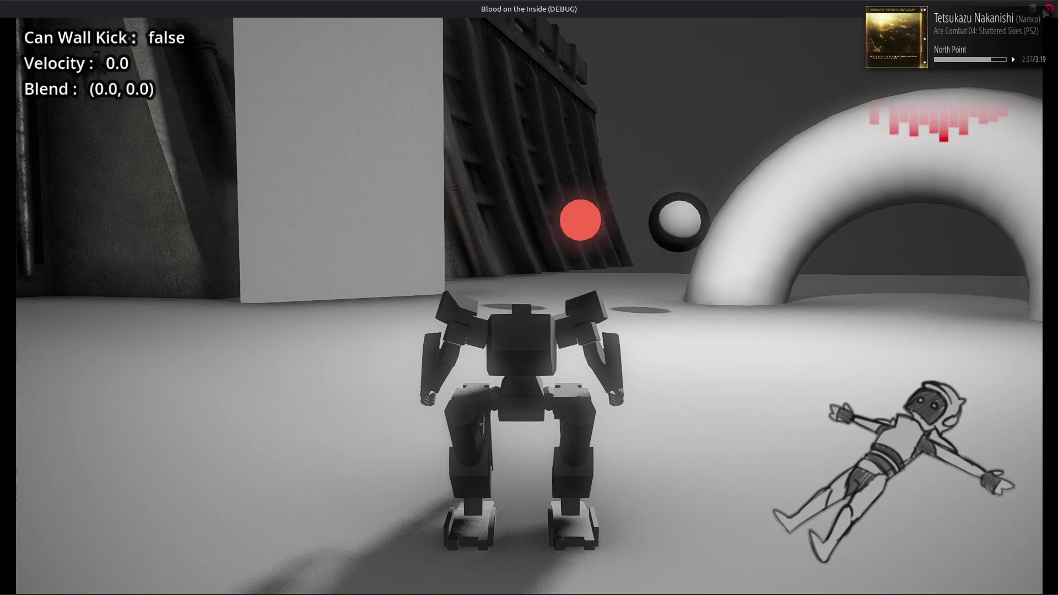
{"action": "key", "text": "F8"}
{"action": "left_click", "coordinate": [502, 56]}
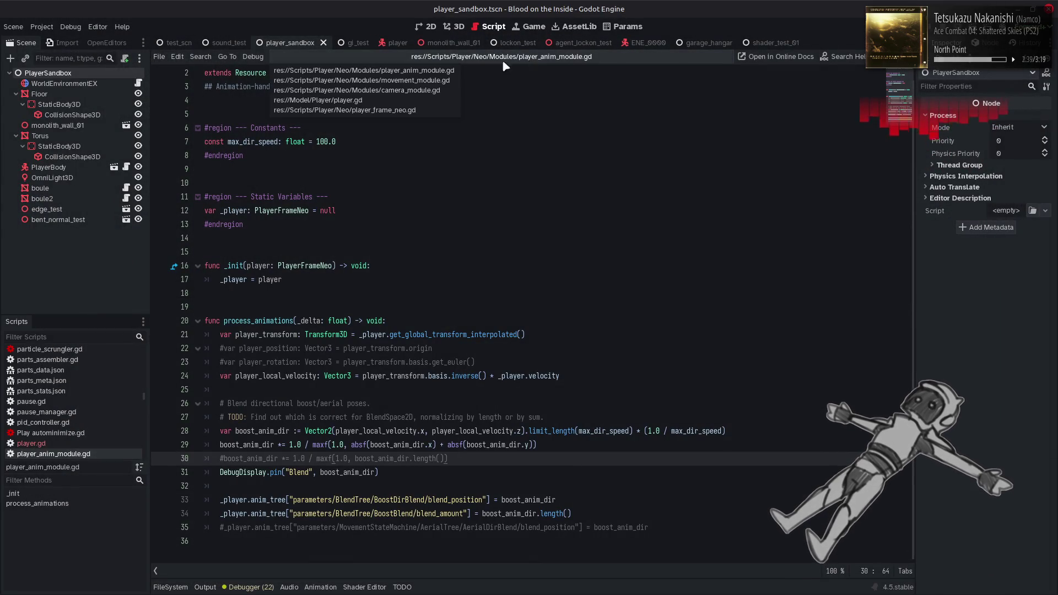
Step: Switch the script editor to camera_module.gd and inspect its CAM_FOLLOW distance and height constants
{"action": "left_click", "coordinate": [446, 84]}
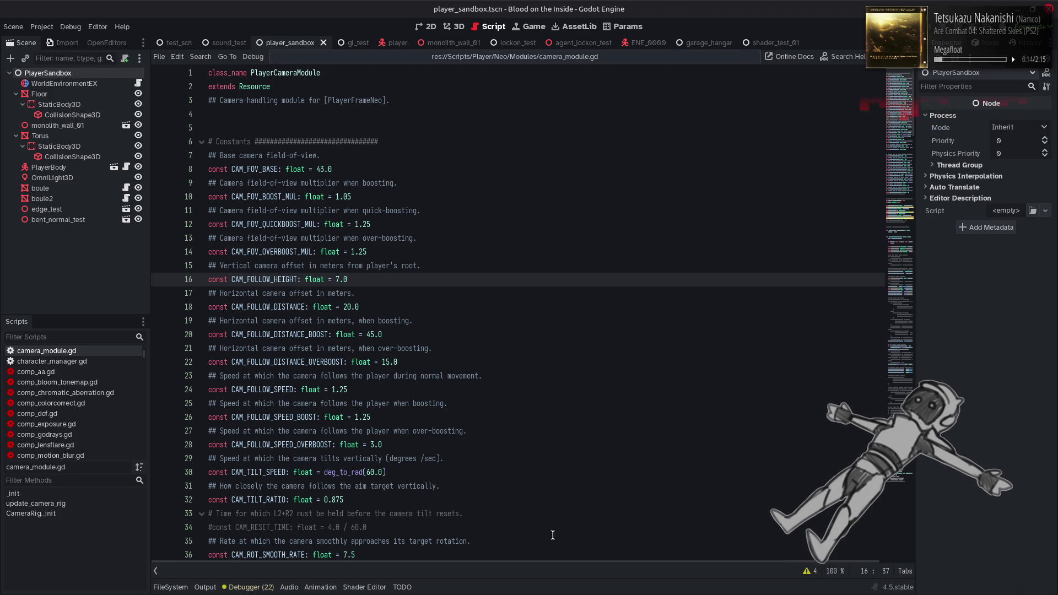
{"action": "mouse_move", "coordinate": [640, 594]}
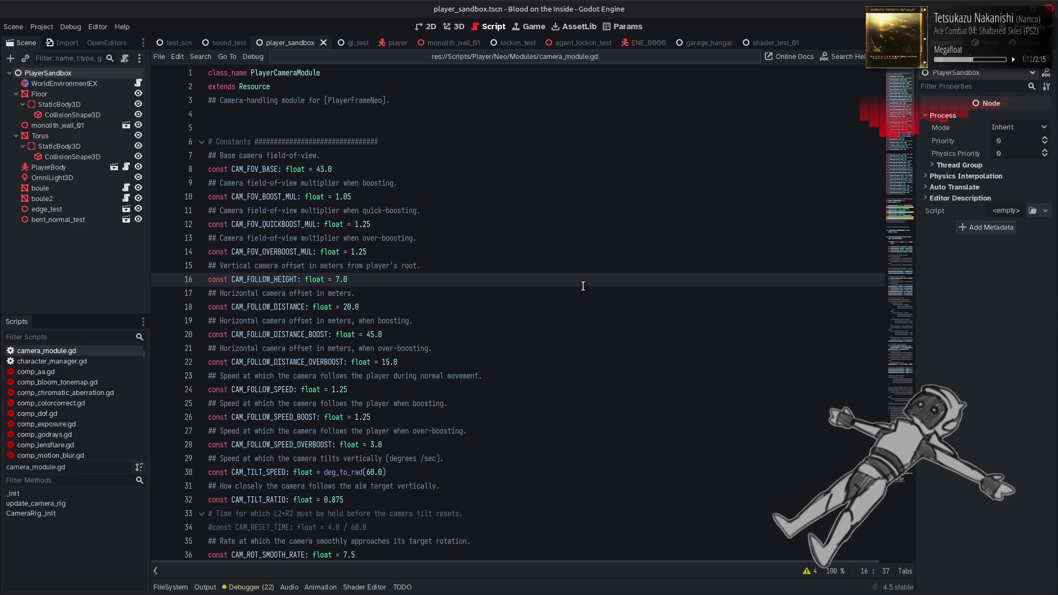
{"action": "left_click", "coordinate": [495, 57]}
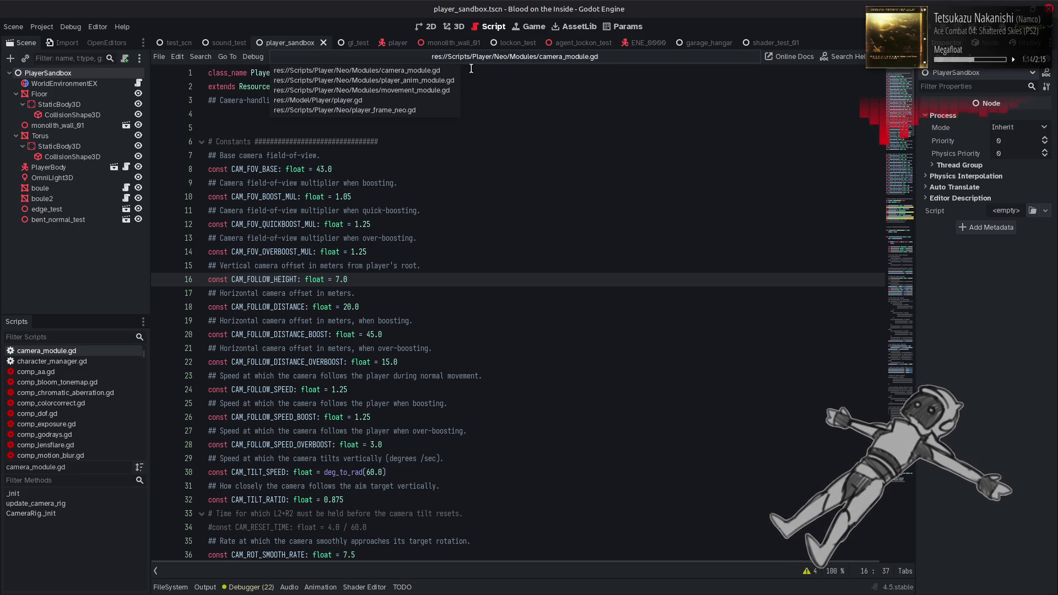
{"action": "left_click", "coordinate": [435, 96]}
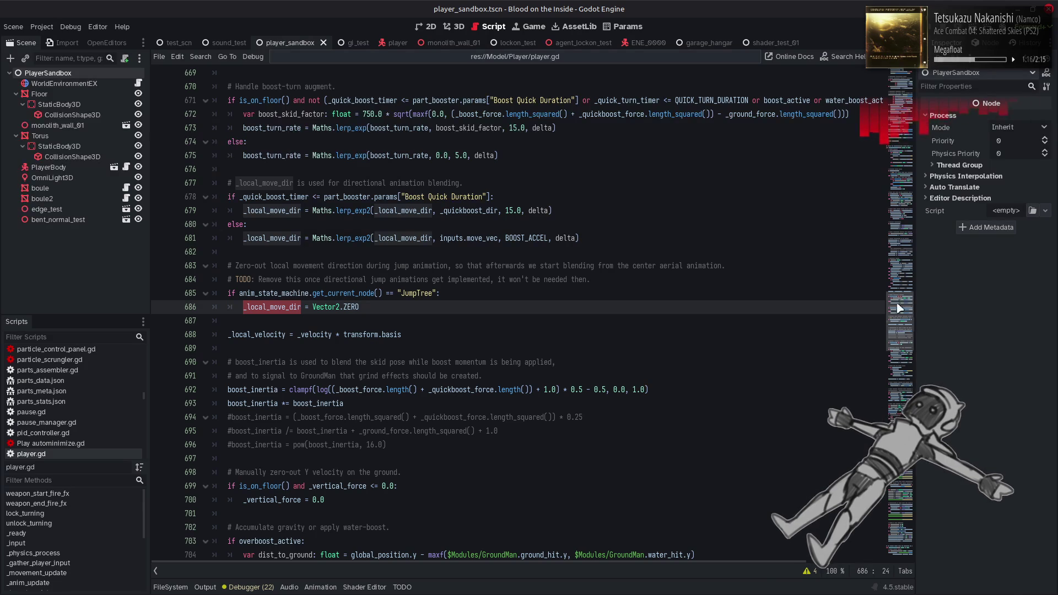
{"action": "left_click_drag", "start_coordinate": [901, 317], "coordinate": [901, 77]}
{"action": "scroll", "coordinate": [636, 200], "scroll_direction": "down", "scroll_amount": 10}
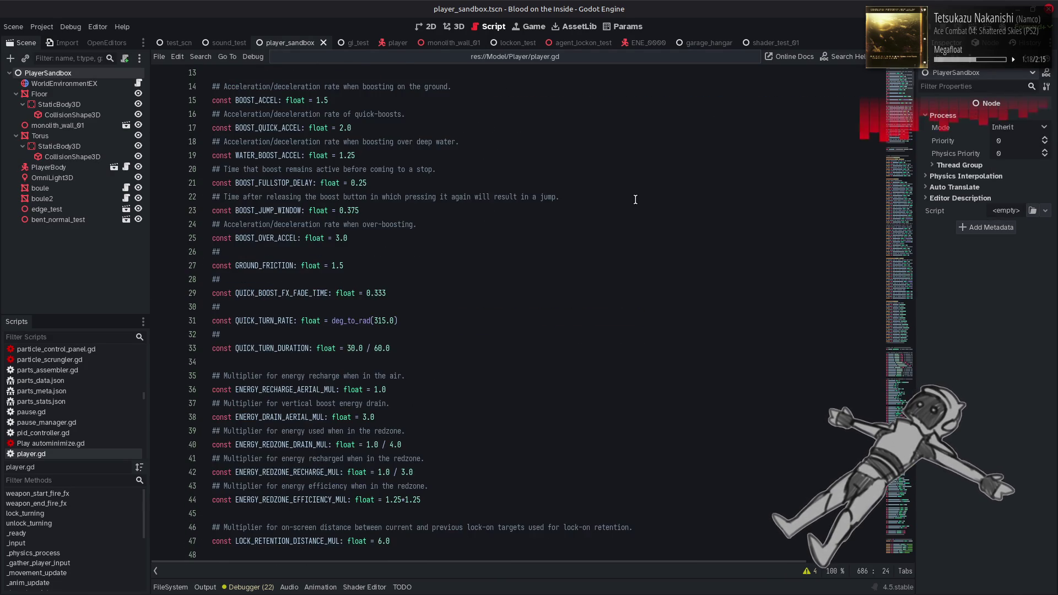
{"action": "scroll", "coordinate": [636, 200], "scroll_direction": "down", "scroll_amount": 6}
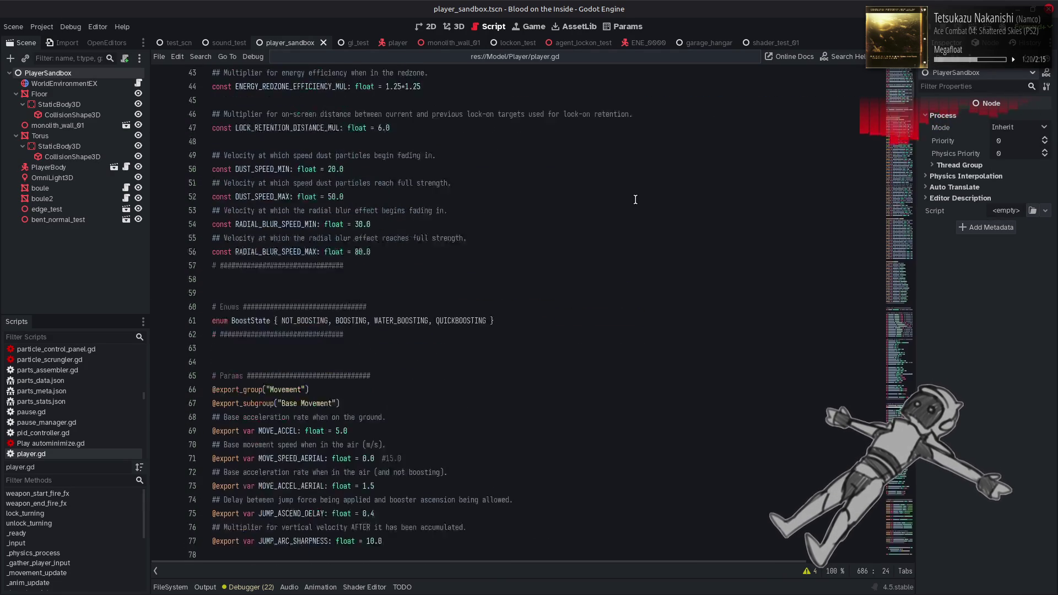
{"action": "scroll", "coordinate": [635, 199], "scroll_direction": "down", "scroll_amount": 7}
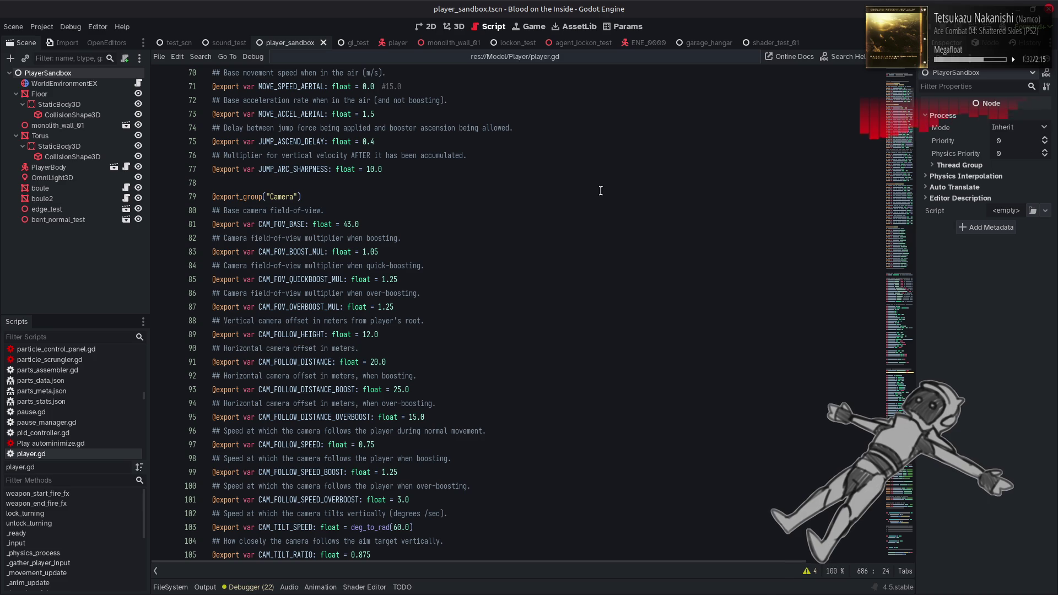
{"action": "left_click", "coordinate": [448, 81]}
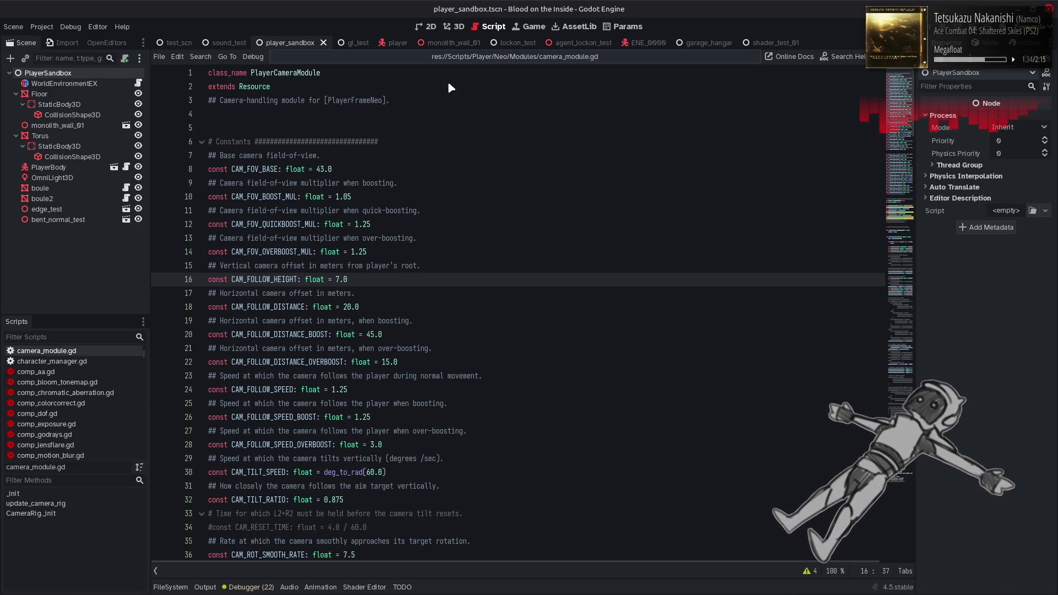
Step: Change CAM_FOLLOW_DISTANCE_BOOST on line 20 from 45 to 25, save, and run the game
{"action": "double_click", "coordinate": [371, 334]}
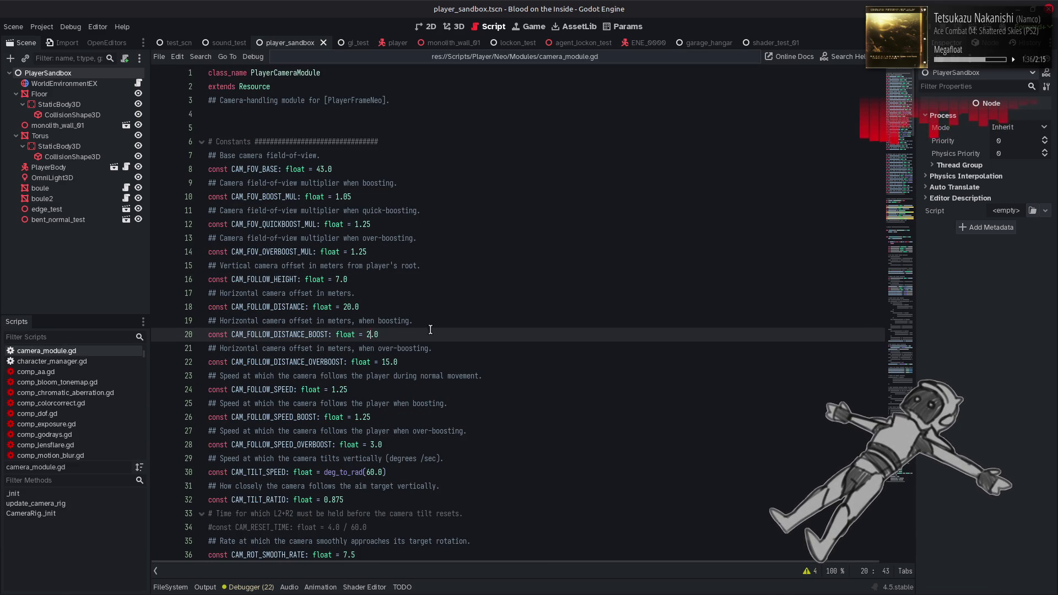
{"action": "type", "text": "25"}
{"action": "left_click", "coordinate": [440, 302]}
{"action": "key", "text": "ctrl+s"}
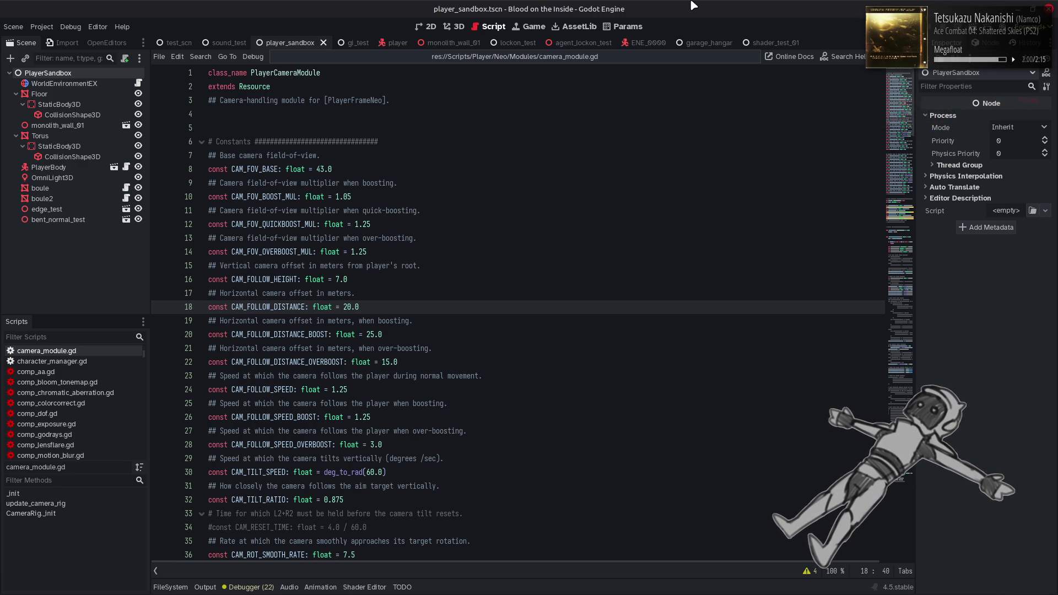
{"action": "key", "text": "F5"}
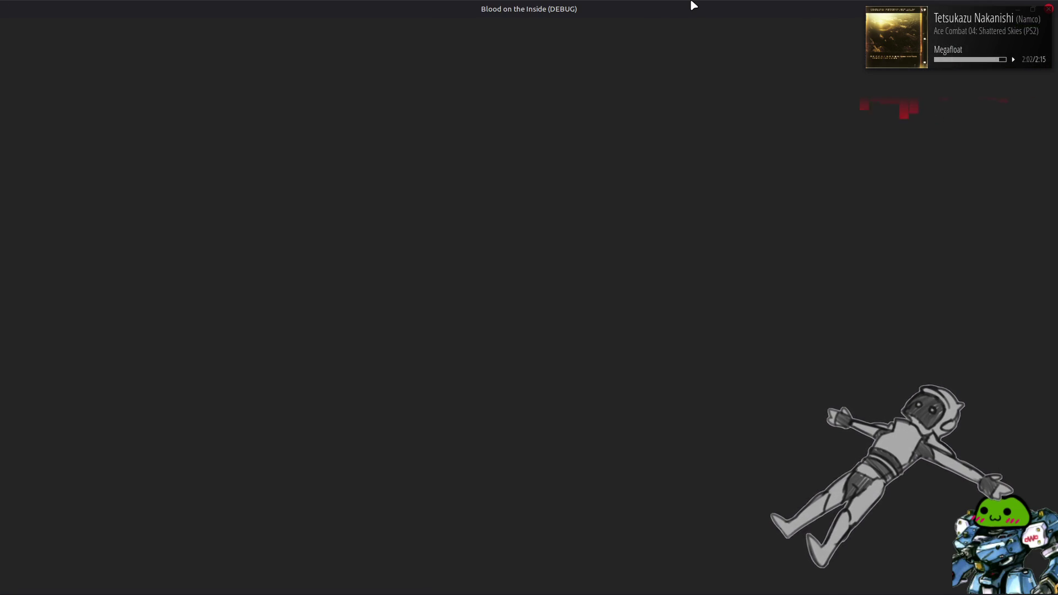
Step: Drive the mech forward to test the 25.0 boost follow distance, then close the game
{"action": "key", "text": "w"}
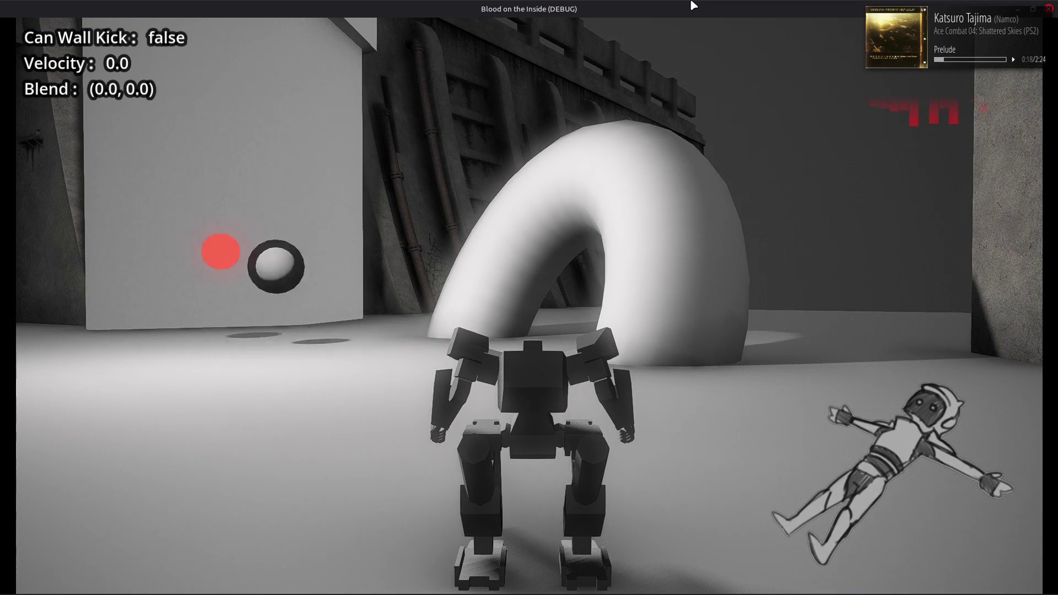
{"action": "left_click", "coordinate": [1050, 9]}
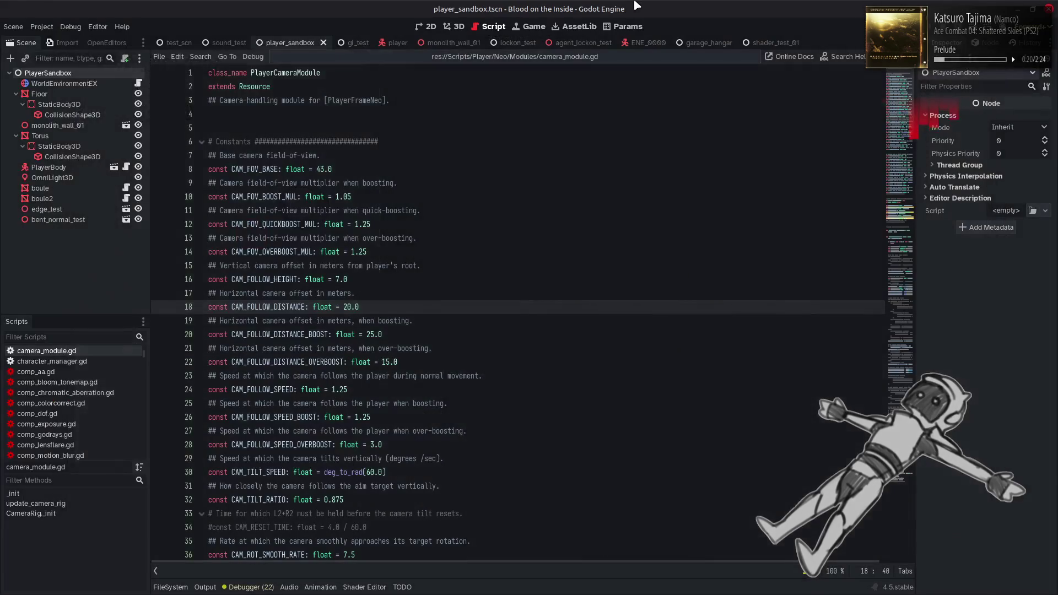
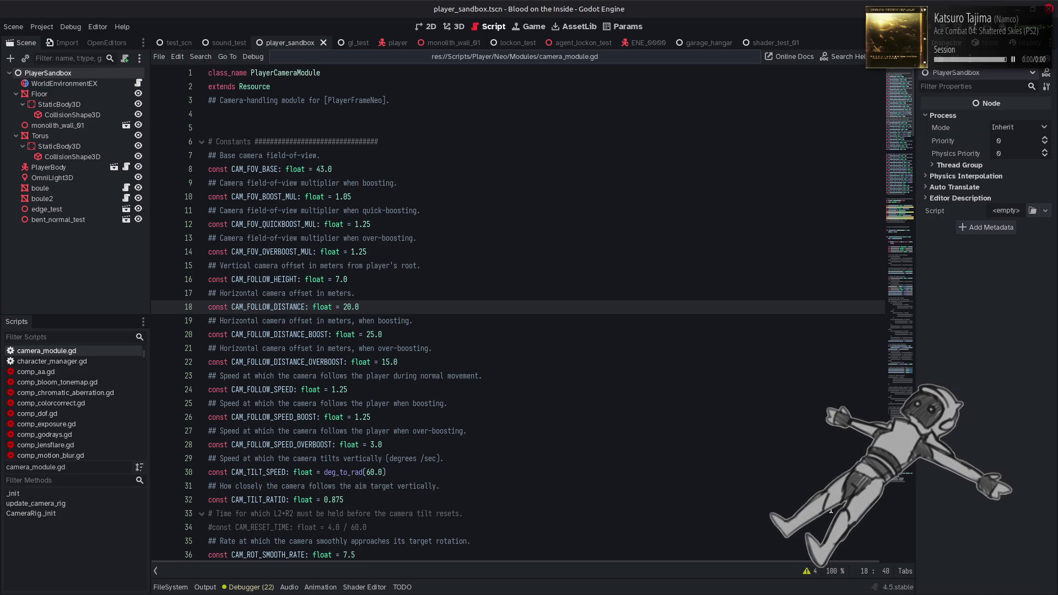
Step: Switch to Firefox and read Wikipedia's 'Penal military unit' article, highlighting a paragraph's closing lines
{"action": "mouse_move", "coordinate": [832, 594]}
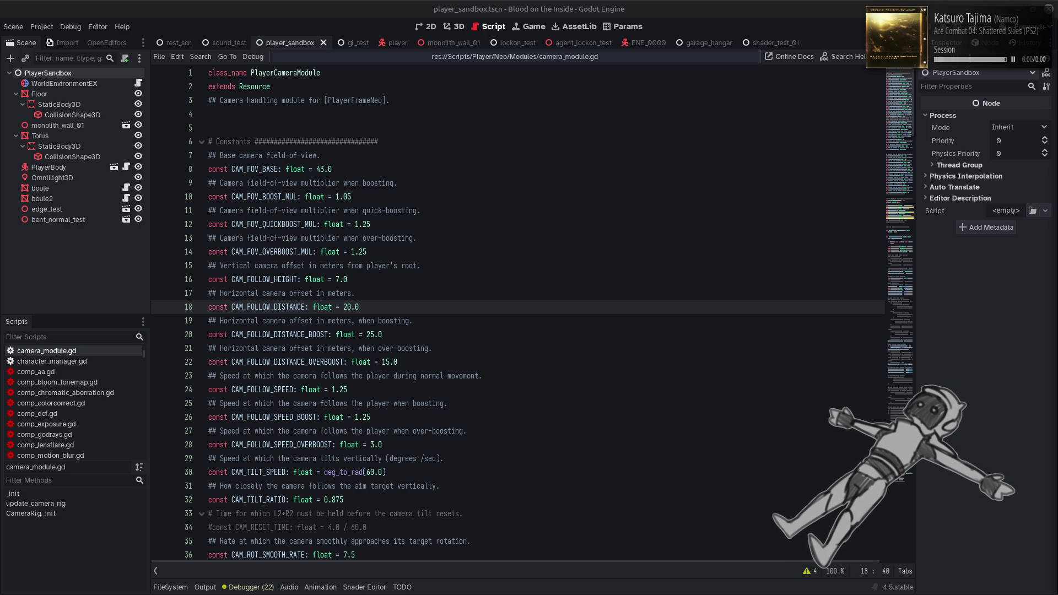
{"action": "key", "text": "alt+Tab"}
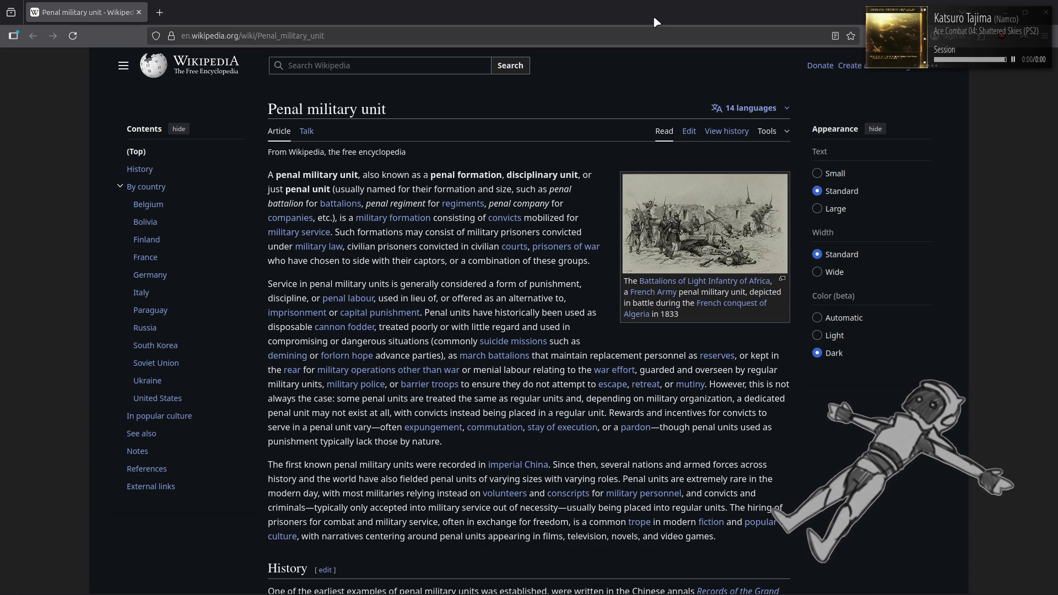
{"action": "mouse_move", "coordinate": [286, 361]}
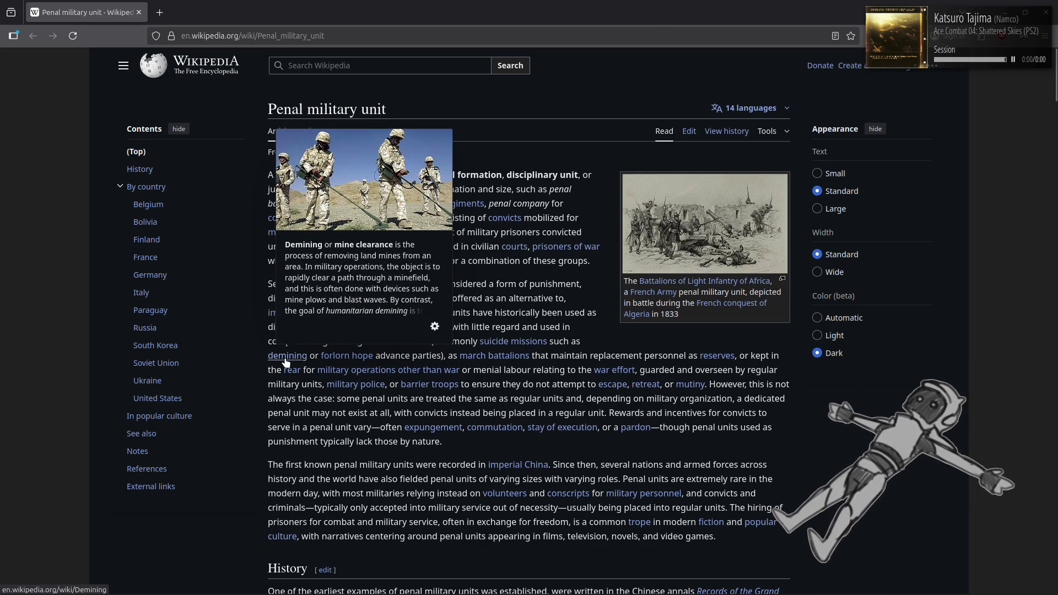
{"action": "mouse_move", "coordinate": [344, 361]}
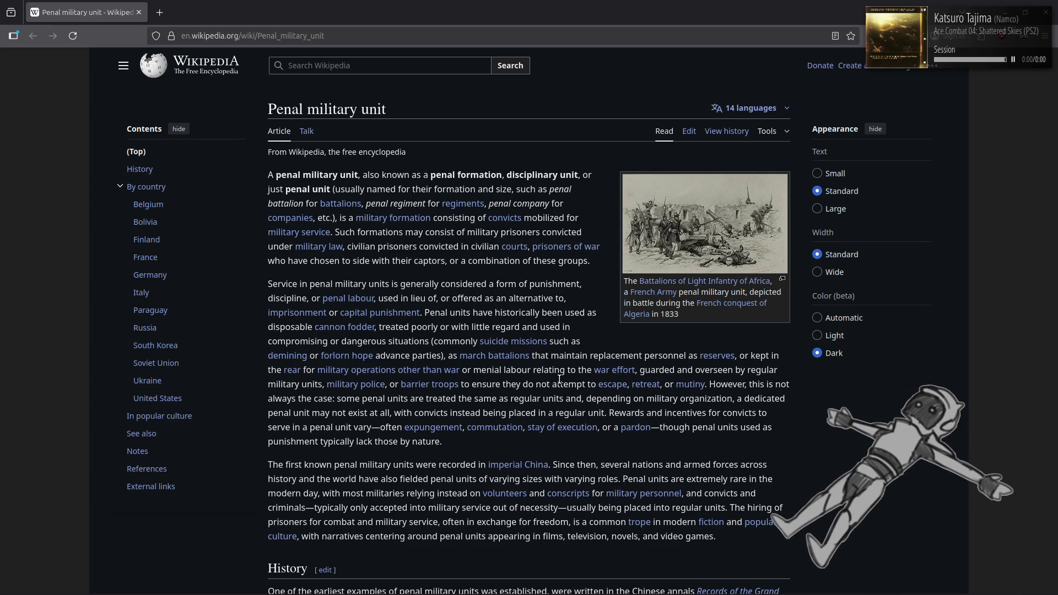
{"action": "left_click_drag", "start_coordinate": [729, 506], "coordinate": [719, 544]}
{"action": "left_click", "coordinate": [734, 538]}
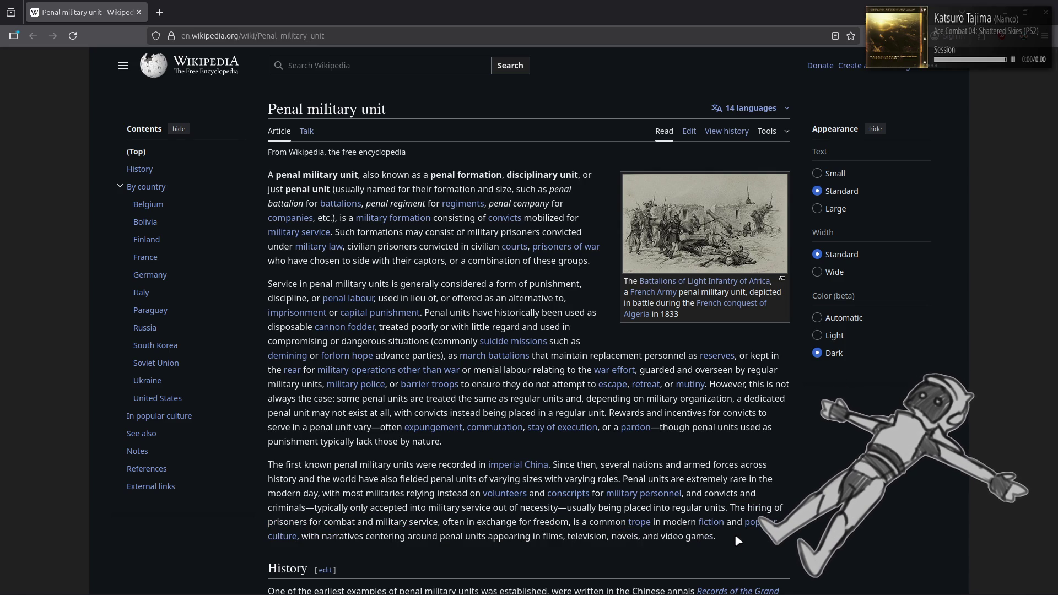
{"action": "scroll", "coordinate": [735, 534], "scroll_direction": "down", "scroll_amount": 2}
{"action": "scroll", "coordinate": [735, 534], "scroll_direction": "down", "scroll_amount": 4}
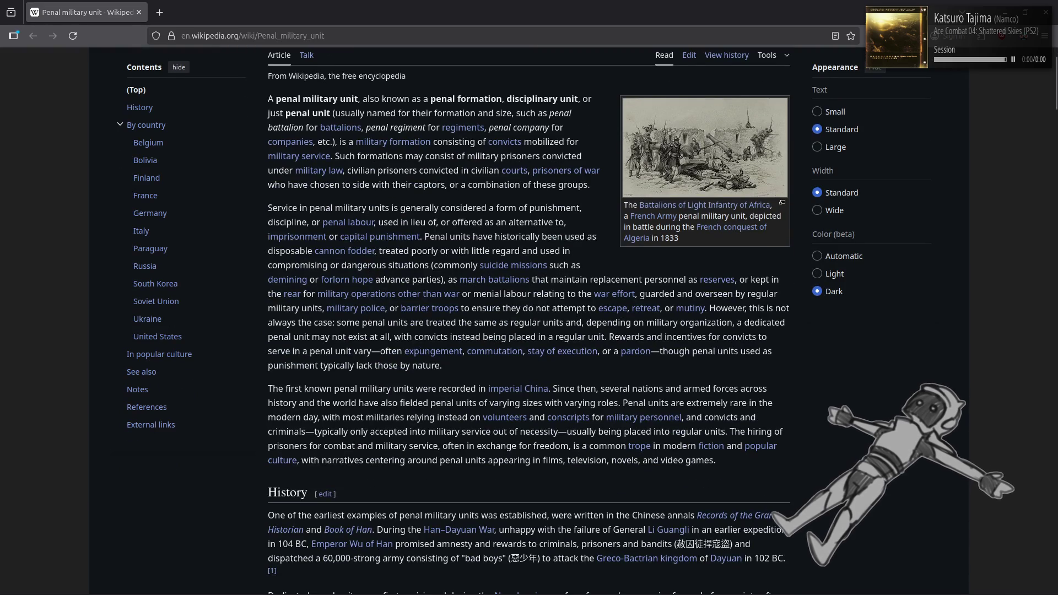
{"action": "scroll", "coordinate": [530, 319], "scroll_direction": "up", "scroll_amount": 3}
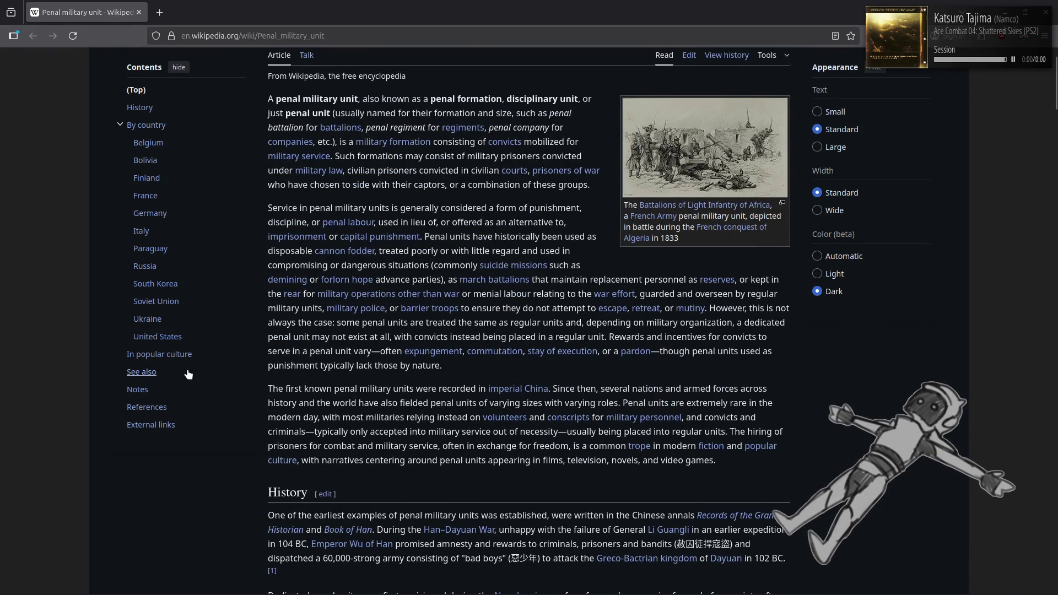
{"action": "left_click", "coordinate": [159, 354]}
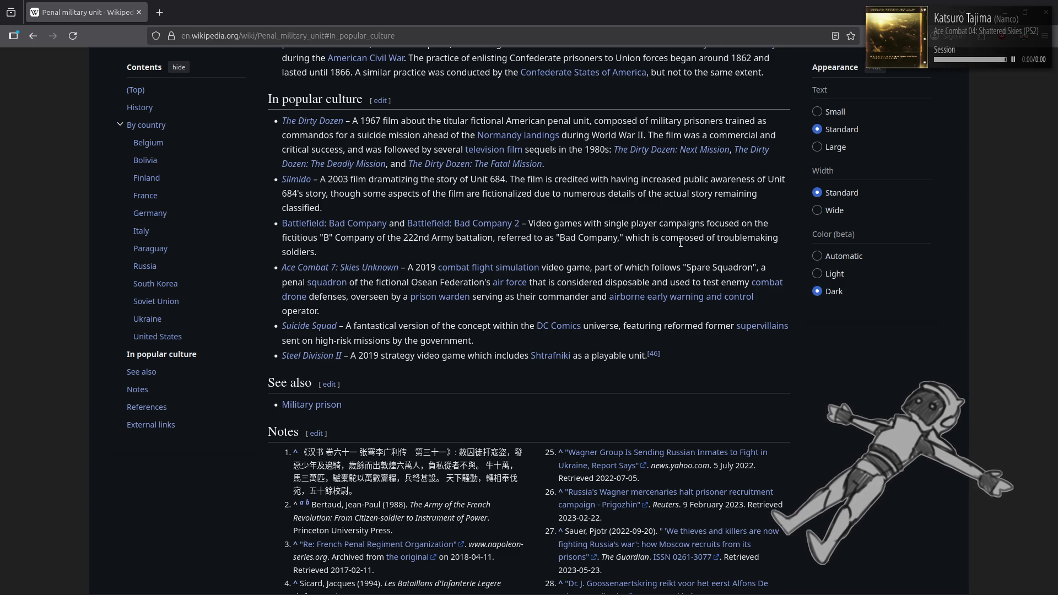
{"action": "key", "text": "alt+Left"}
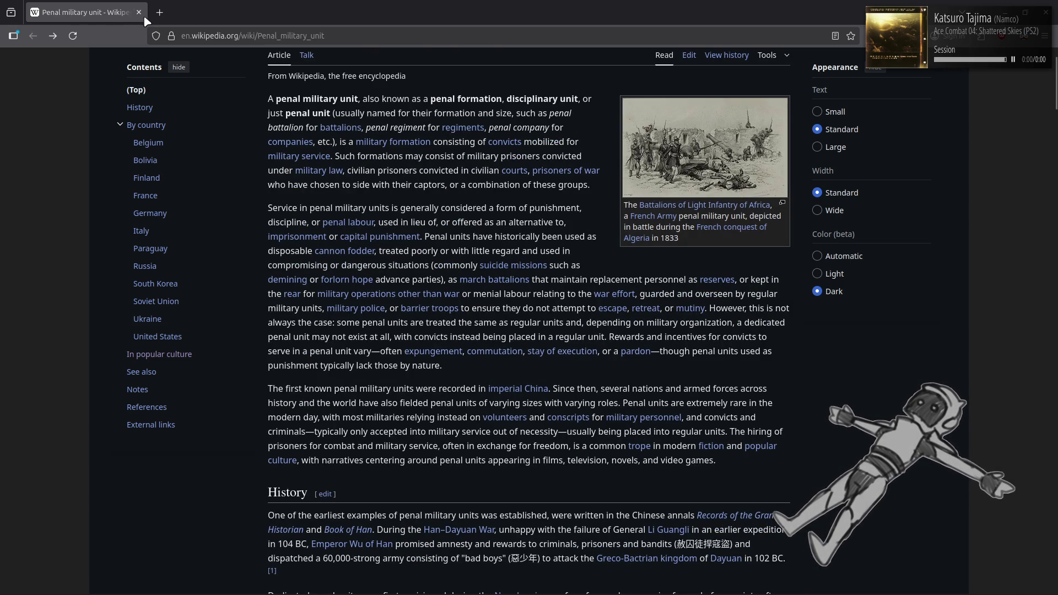
Step: Switch from Firefox back to the Godot editor with camera_module.gd
{"action": "key", "text": "alt+Tab"}
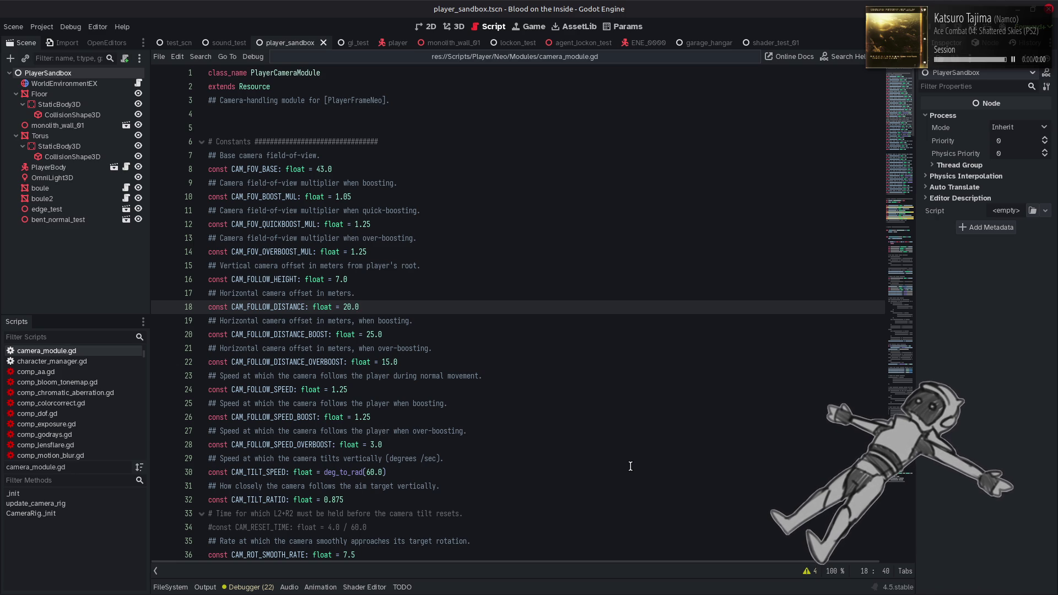
Step: Bring camera_module.gd and its camera constants back into view in Godot's Script editor
{"action": "mouse_move", "coordinate": [630, 594]}
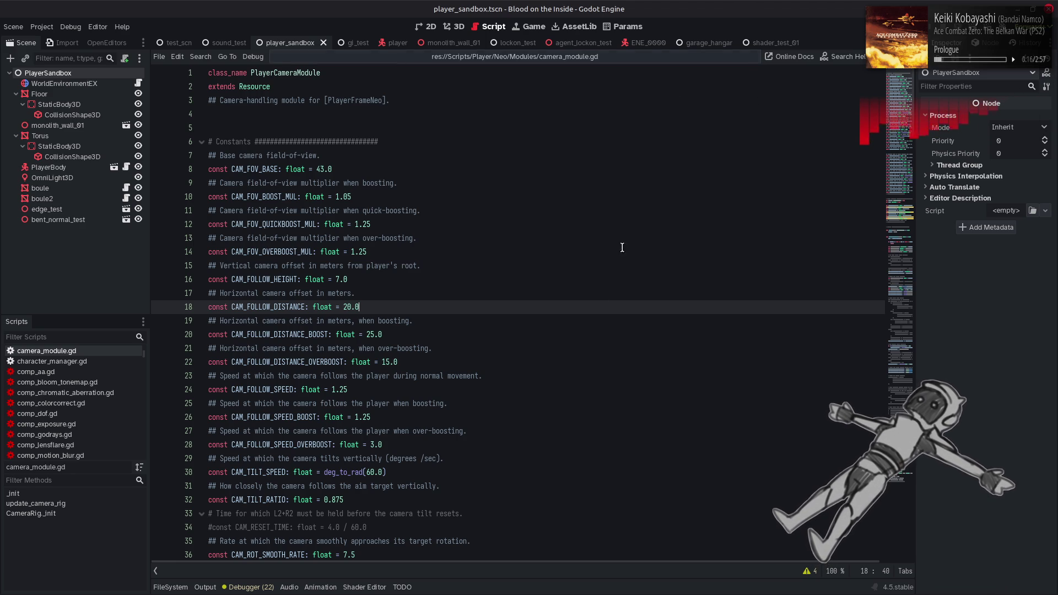
{"action": "mouse_move", "coordinate": [573, 593]}
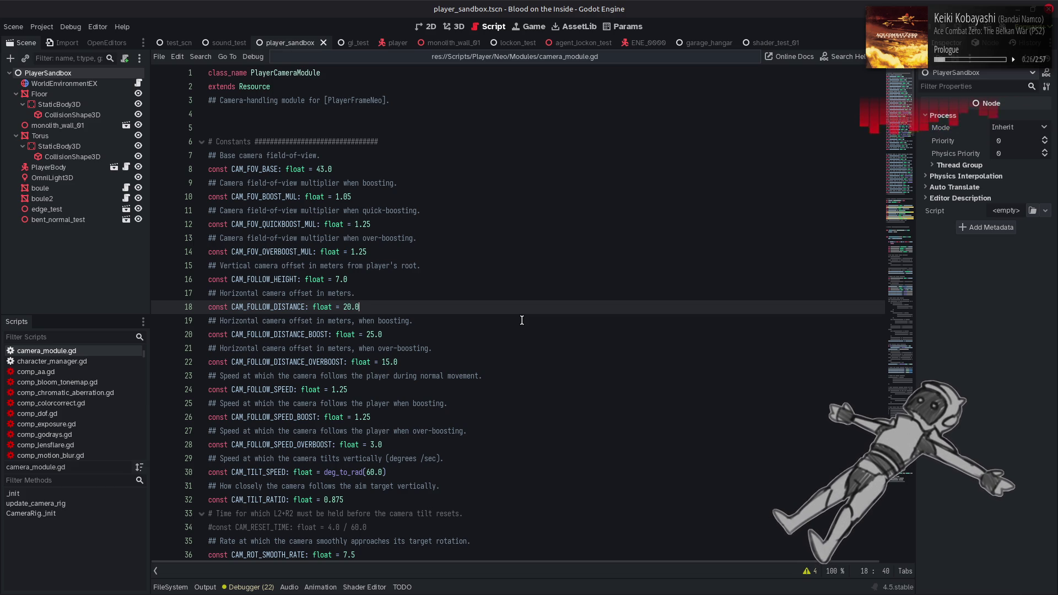
Step: Search camera_module.gd for CAM_FOLLOW_SPEED, stepping through matches to its follow-rate use at line 130
{"action": "double_click", "coordinate": [254, 391]}
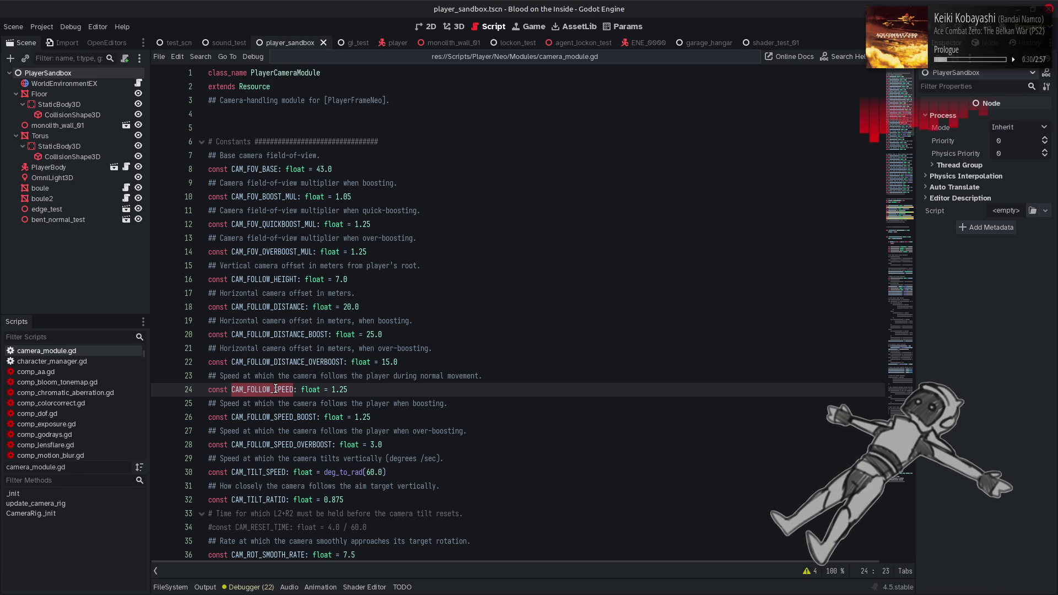
{"action": "key", "text": "ctrl+f"}
{"action": "left_click", "coordinate": [777, 571]}
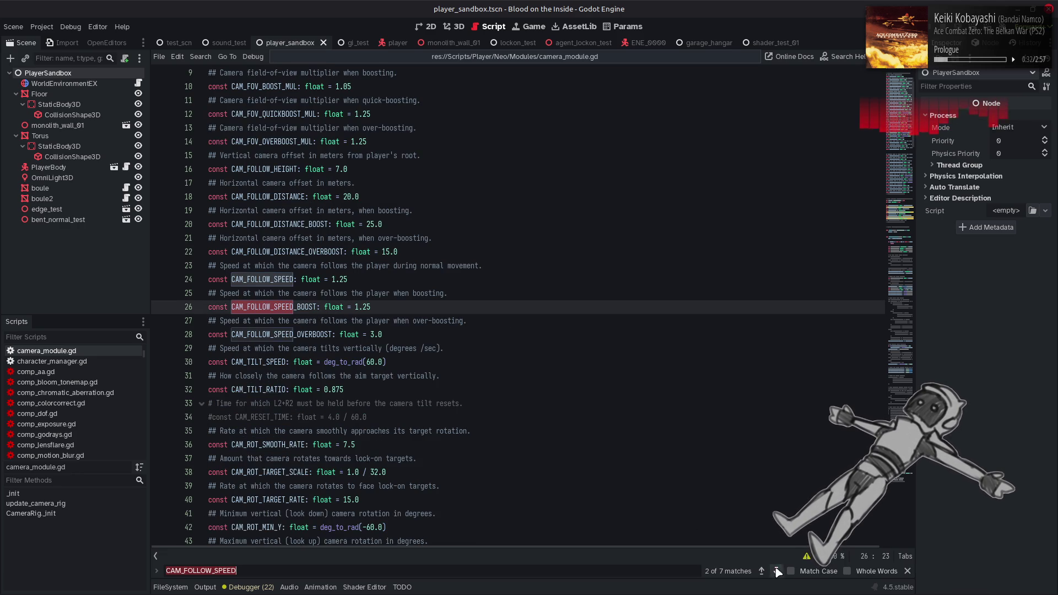
{"action": "left_click", "coordinate": [777, 571]}
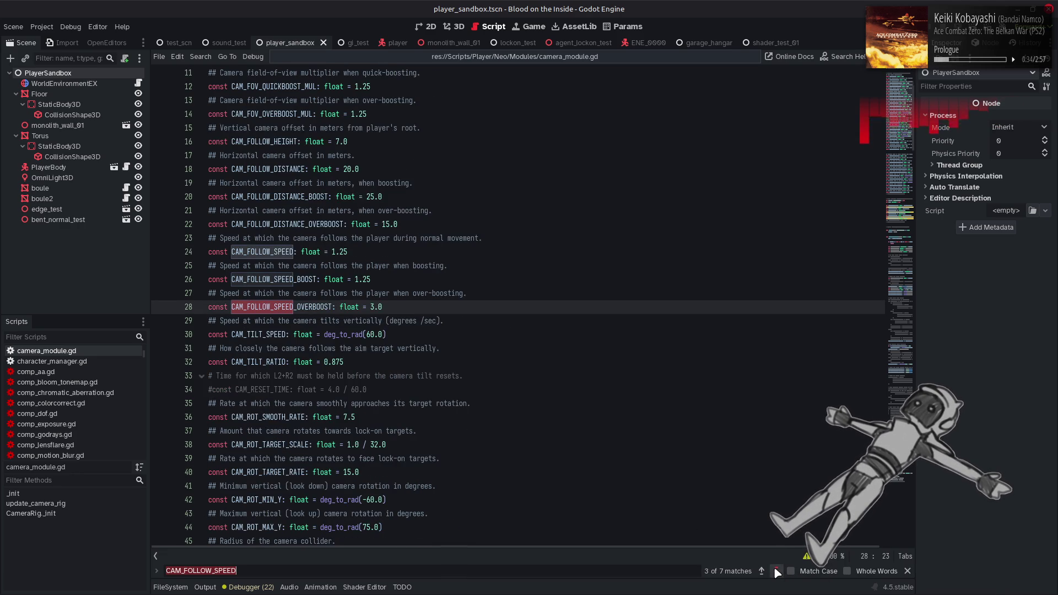
{"action": "left_click", "coordinate": [777, 571]}
{"action": "left_click", "coordinate": [777, 572]}
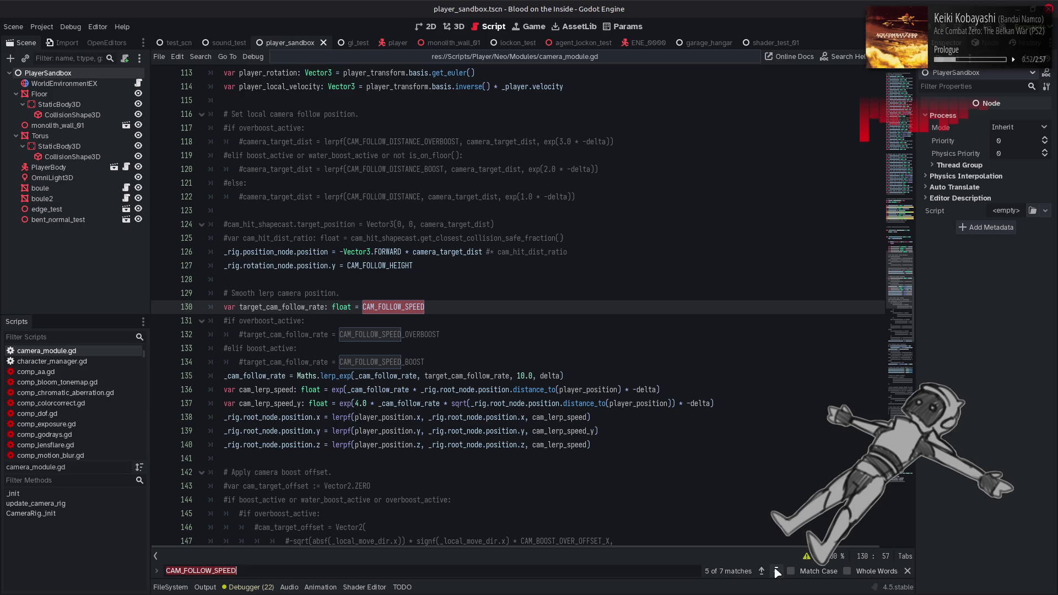
{"action": "left_click", "coordinate": [908, 572]}
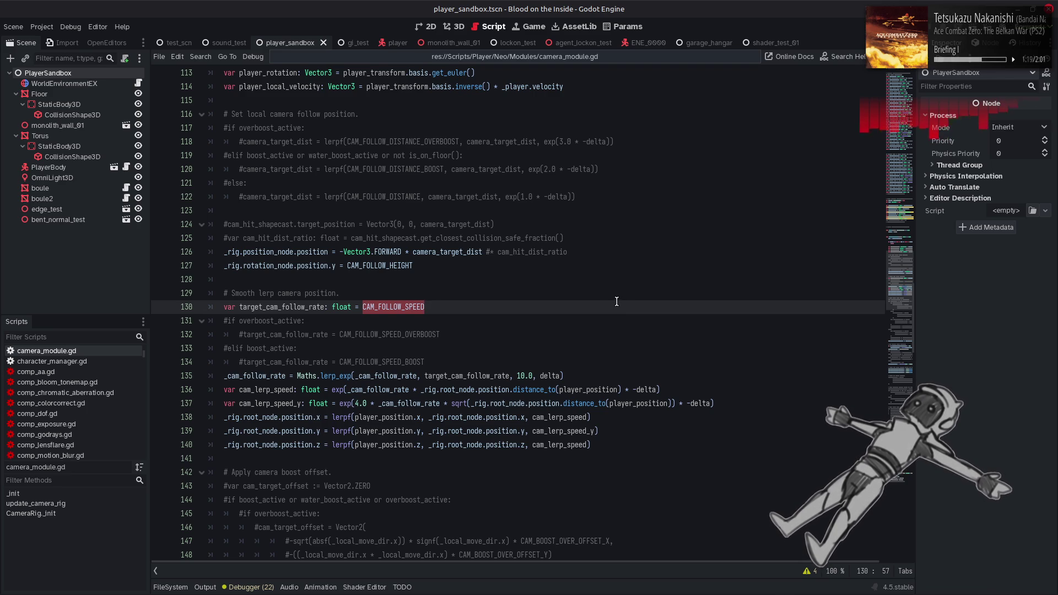
{"action": "scroll", "coordinate": [618, 303], "scroll_direction": "down", "scroll_amount": 2}
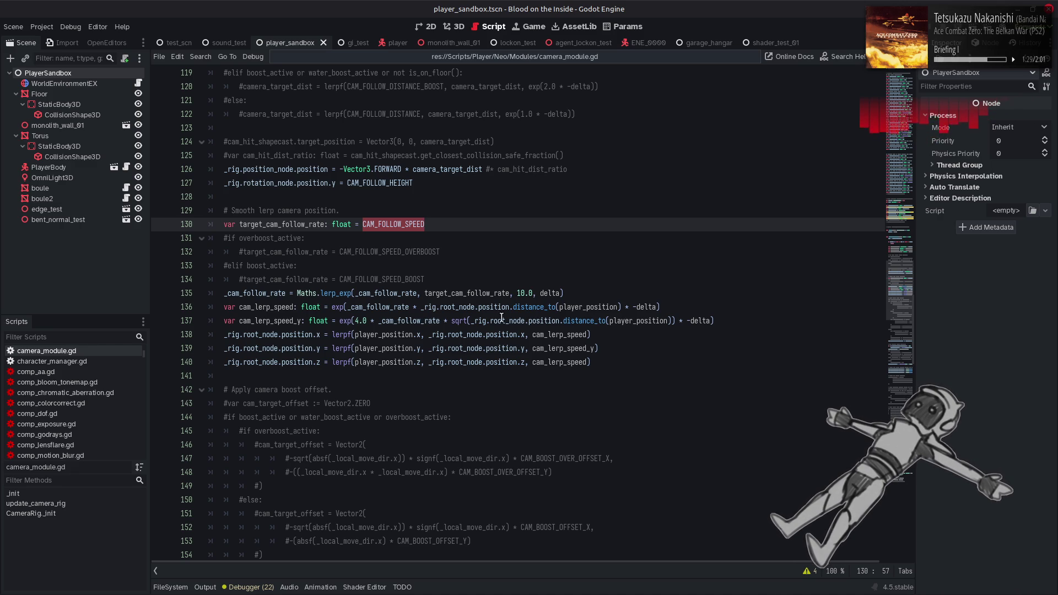
Step: Search camera_module.gd for player_position and inspect player_transform on line 111
{"action": "mouse_move", "coordinate": [499, 315]}
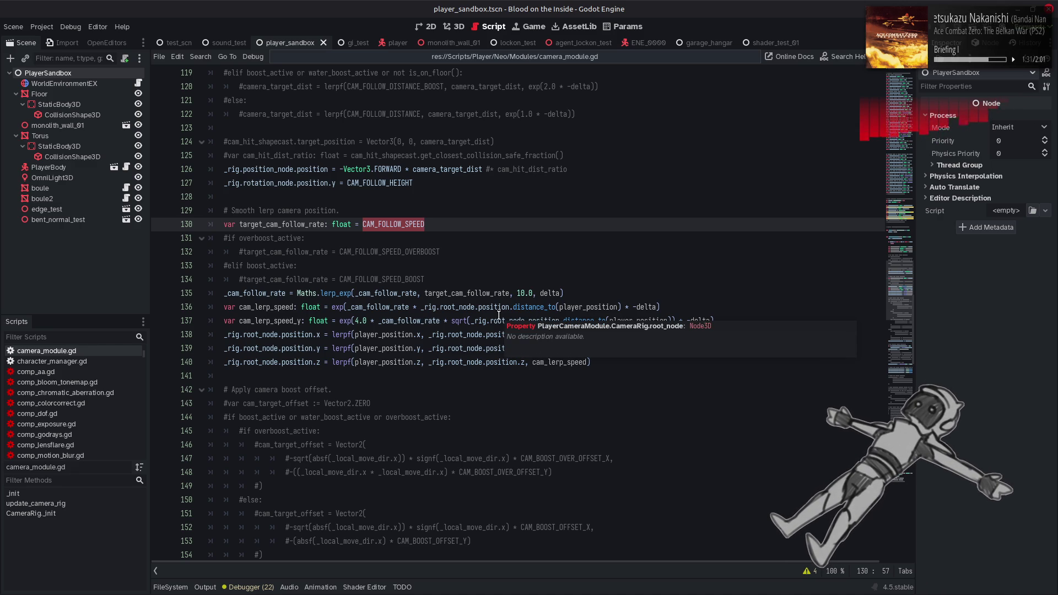
{"action": "double_click", "coordinate": [386, 334]}
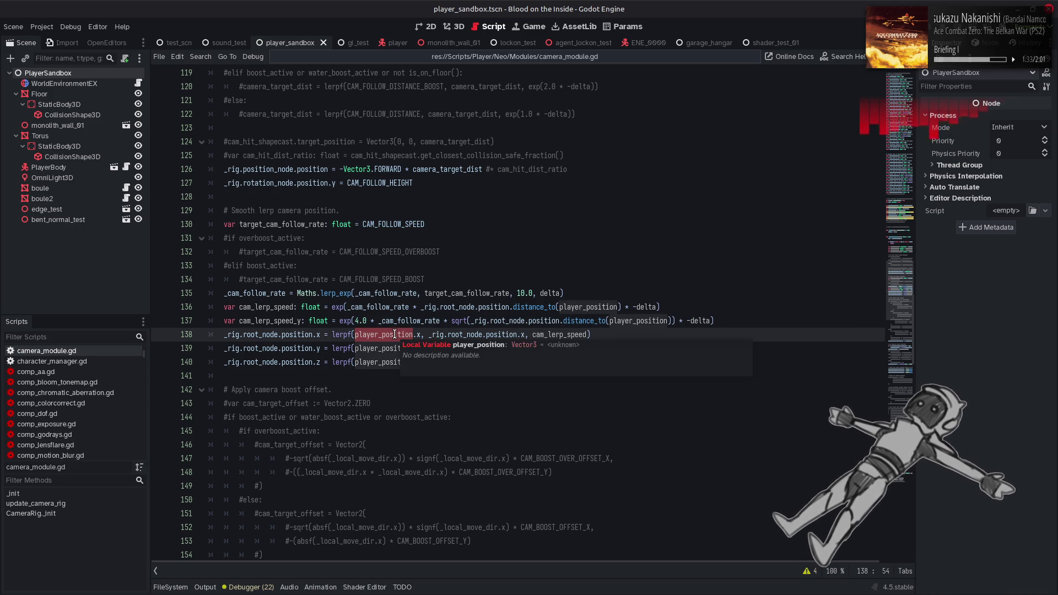
{"action": "key", "text": "ctrl+f"}
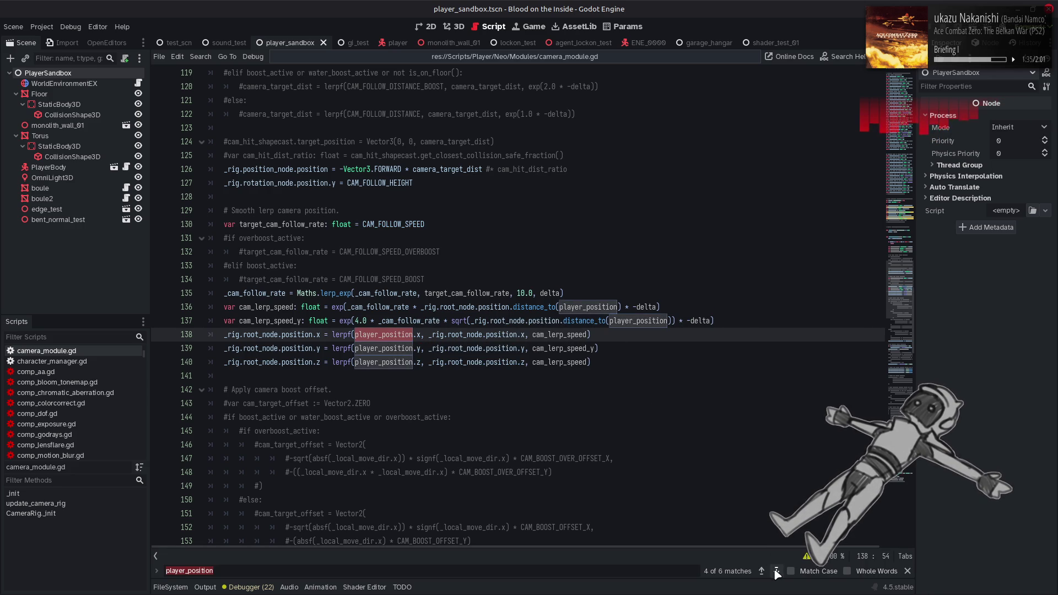
{"action": "key", "text": "shift+Return"}
{"action": "key", "text": "shift+Return"}
{"action": "key", "text": "shift+Return"}
{"action": "double_click", "coordinate": [267, 292]}
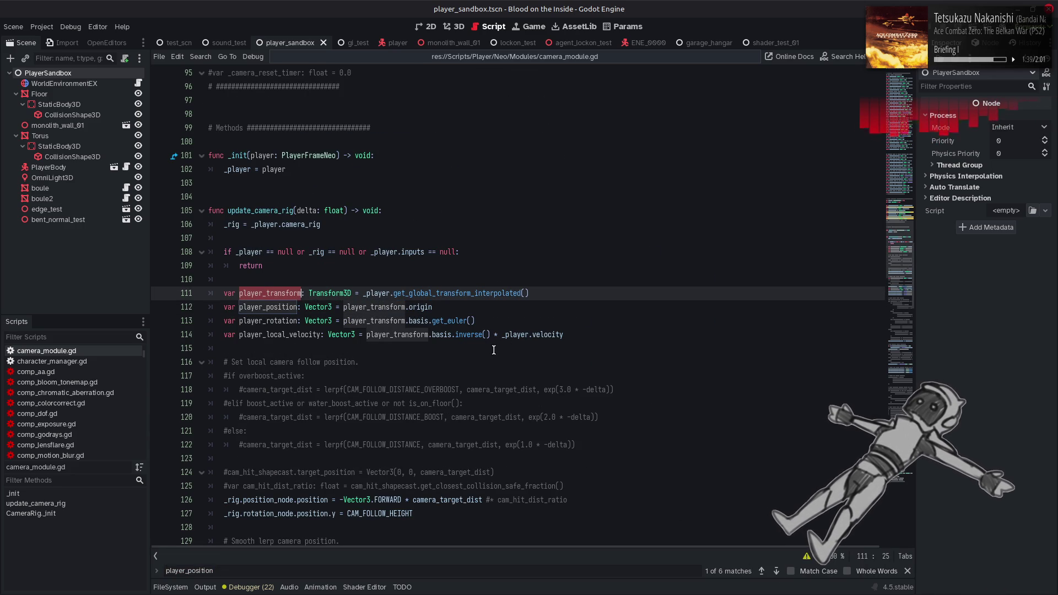
{"action": "mouse_move", "coordinate": [445, 337]}
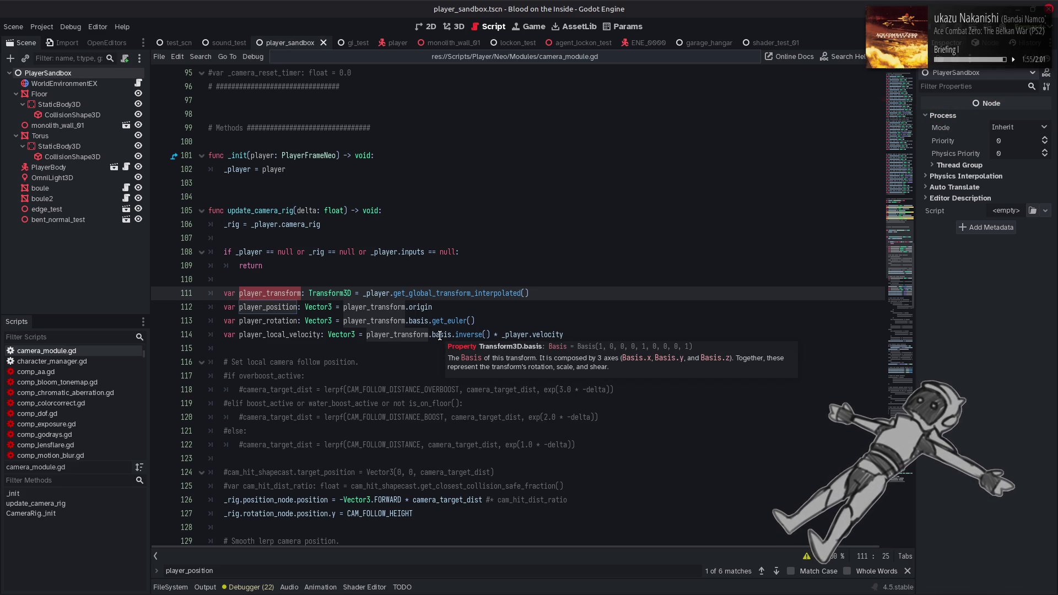
Step: Step to the player_position uses in the camera lerp, close the search, and go to line 137's end
{"action": "left_click", "coordinate": [602, 319]}
{"action": "key", "text": "alt+Left"}
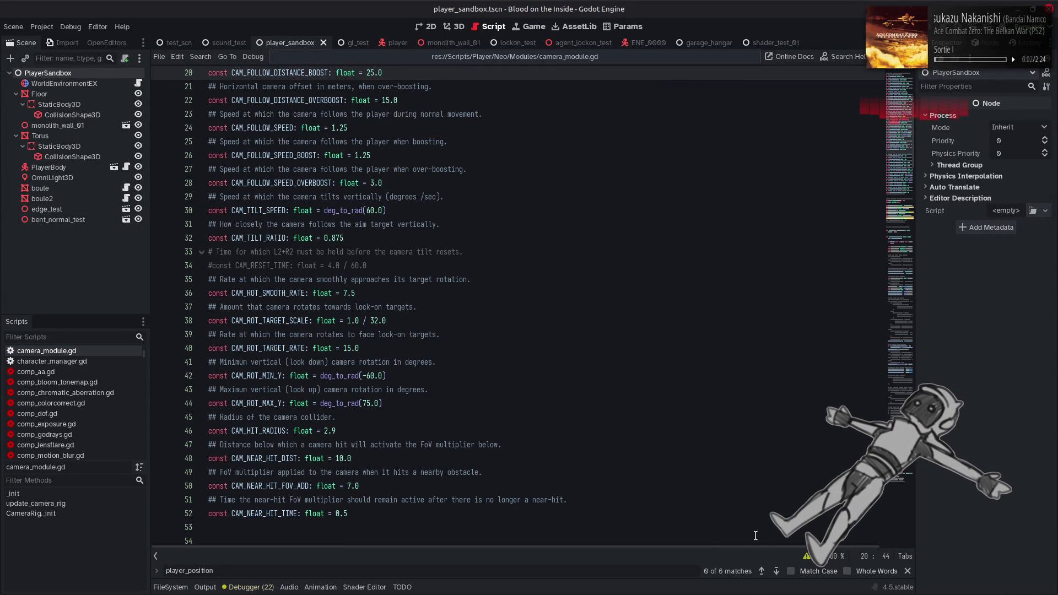
{"action": "left_click", "coordinate": [763, 574]}
{"action": "left_click", "coordinate": [762, 573]}
{"action": "left_click", "coordinate": [763, 573]}
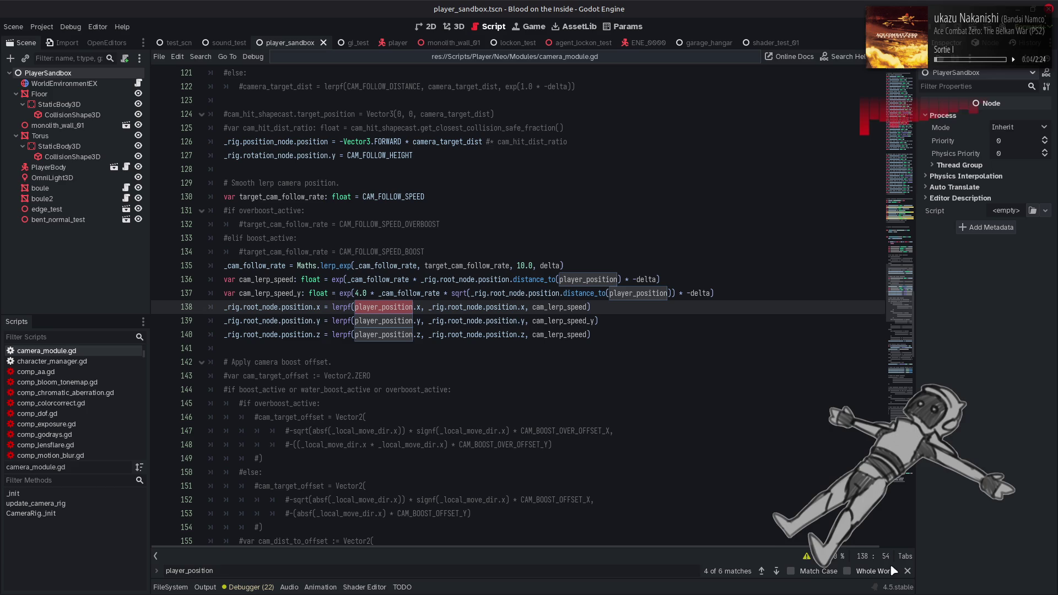
{"action": "left_click", "coordinate": [908, 571]}
{"action": "left_click", "coordinate": [734, 295]}
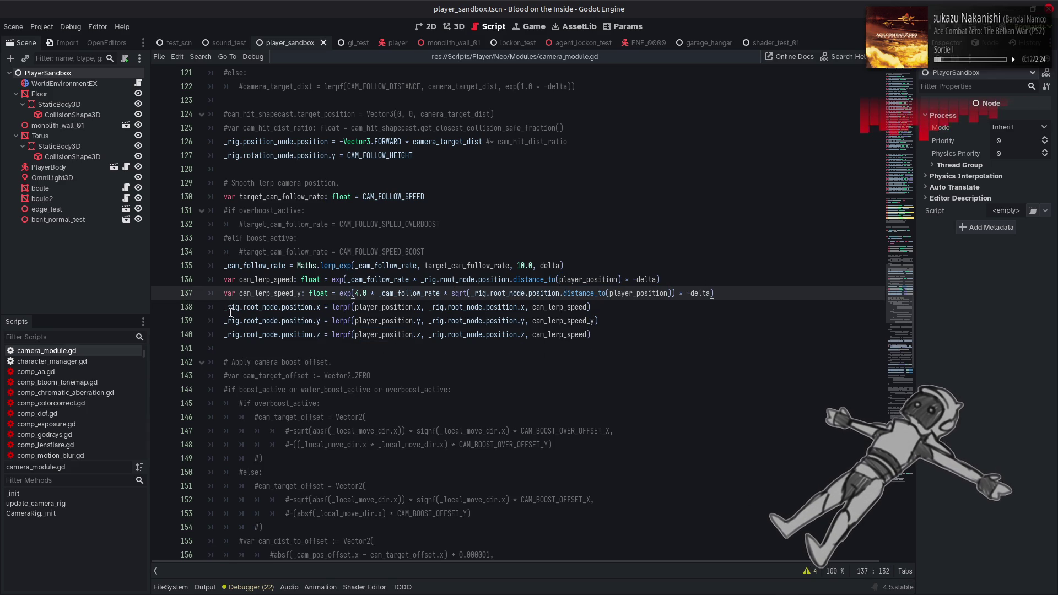
Step: Comment out the x, y and z root-node lerp lines 138–140 and open a new line below
{"action": "left_click", "coordinate": [224, 308]}
{"action": "type", "text": "#"}
{"action": "left_click", "coordinate": [224, 320]}
{"action": "type", "text": "#"}
{"action": "left_click", "coordinate": [224, 334]}
{"action": "type", "text": "#"}
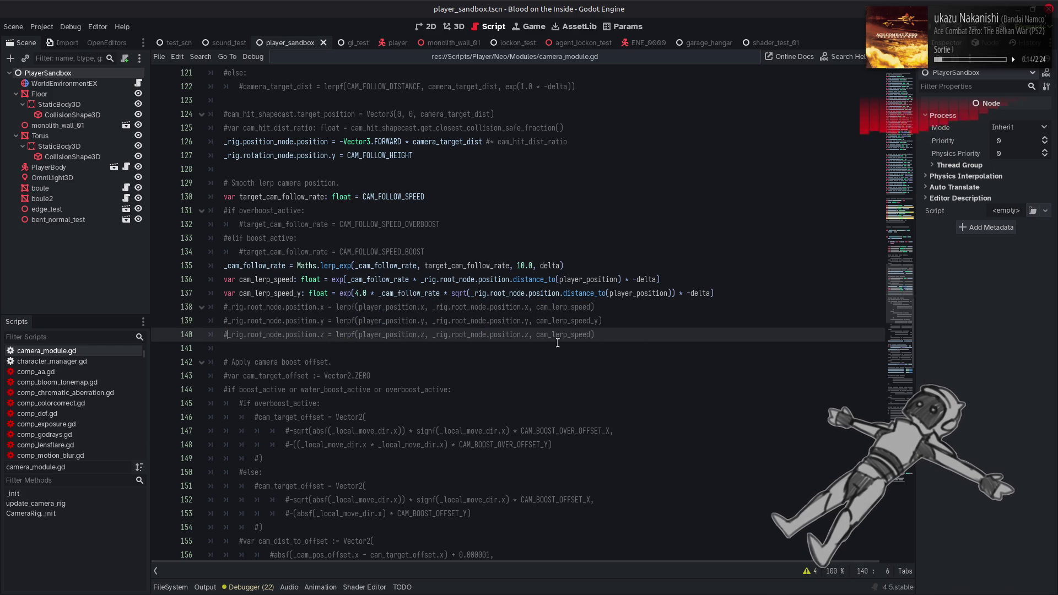
{"action": "left_click", "coordinate": [659, 334]}
{"action": "key", "text": "Return"}
Step: Write line 141: var cam_root_pos_relative: Vector3 = player_transform.affine_inverse() * _rig.root_node.position
{"action": "type", "text": "var cam_"}
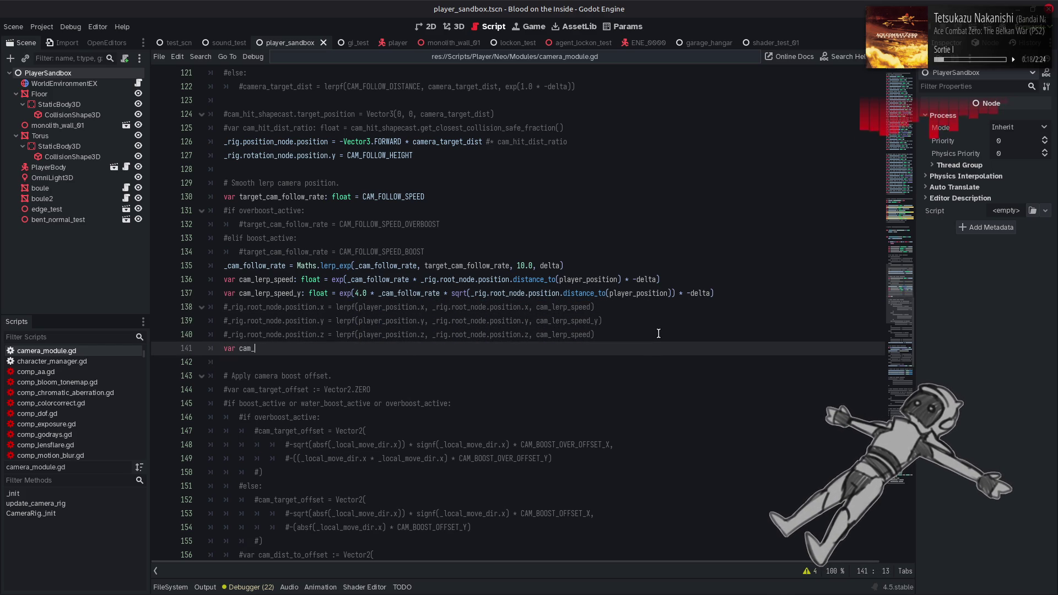
{"action": "type", "text": "root_p"}
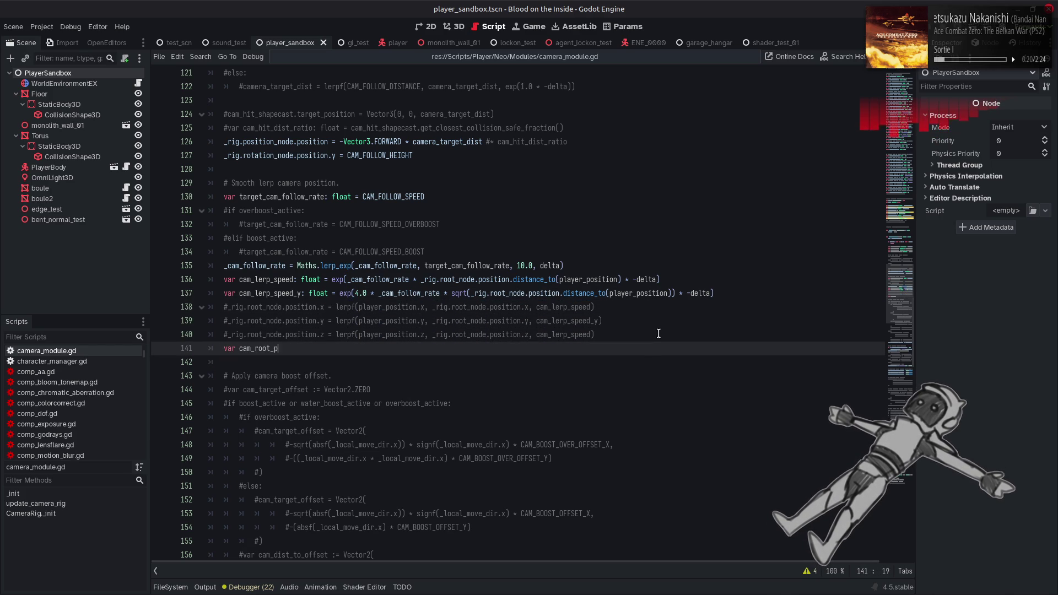
{"action": "type", "text": "os_relativ"}
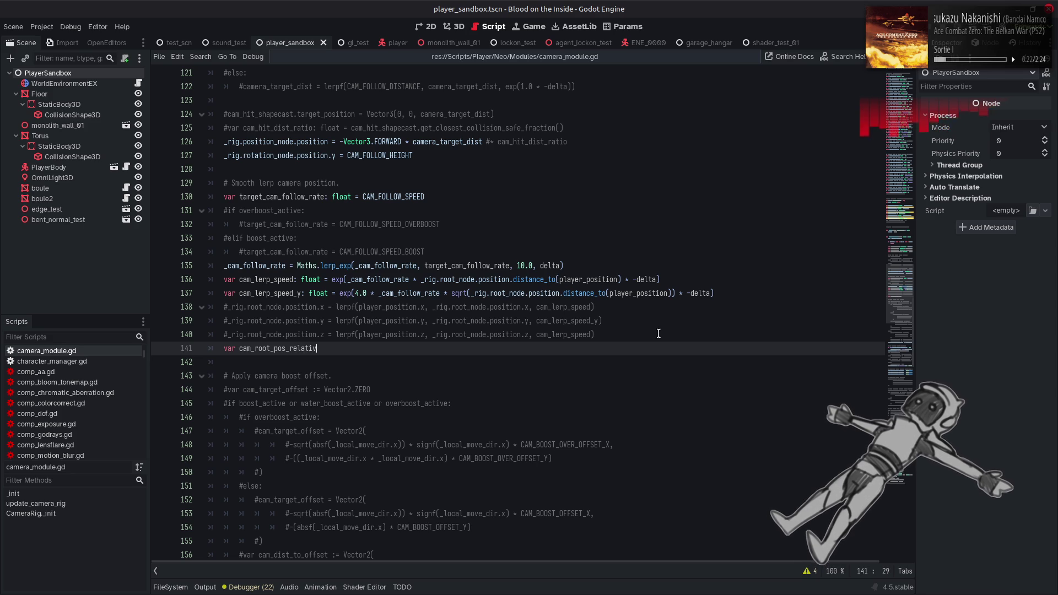
{"action": "type", "text": "e: Vec"}
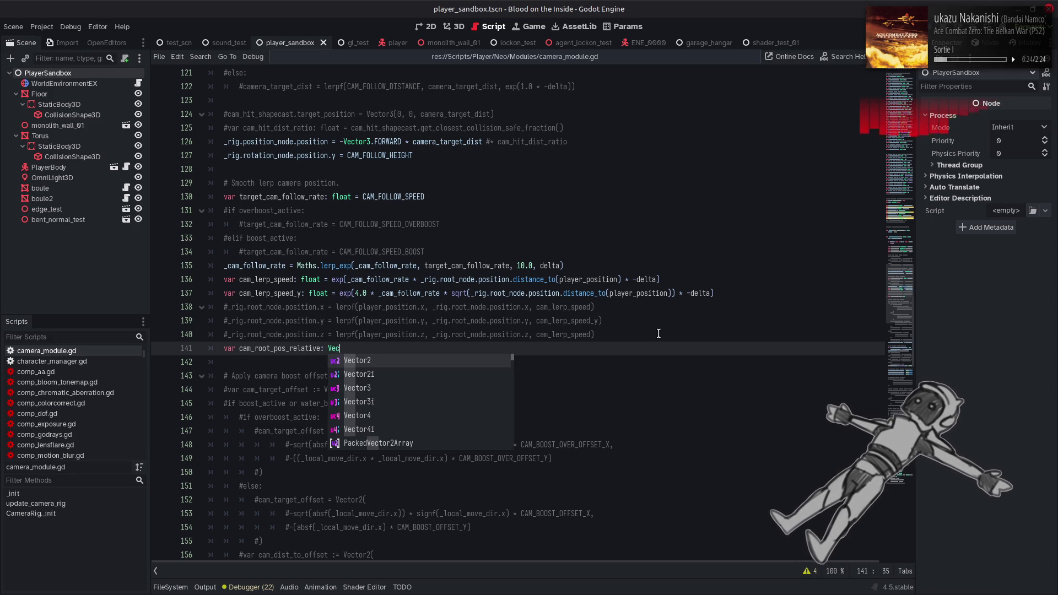
{"action": "type", "text": "tor3 = "}
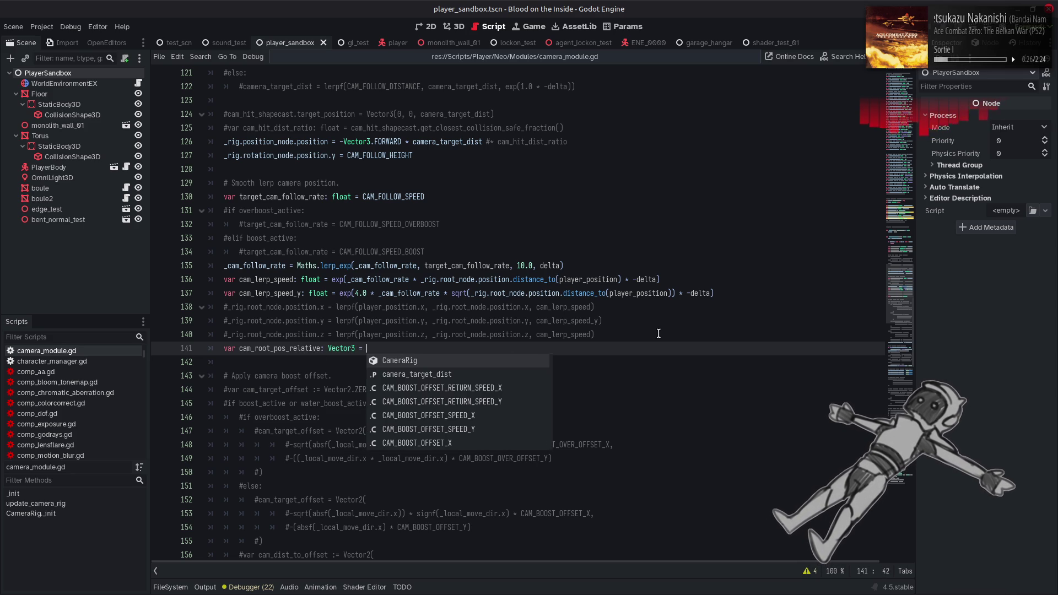
{"action": "type", "text": "_rig.ro"}
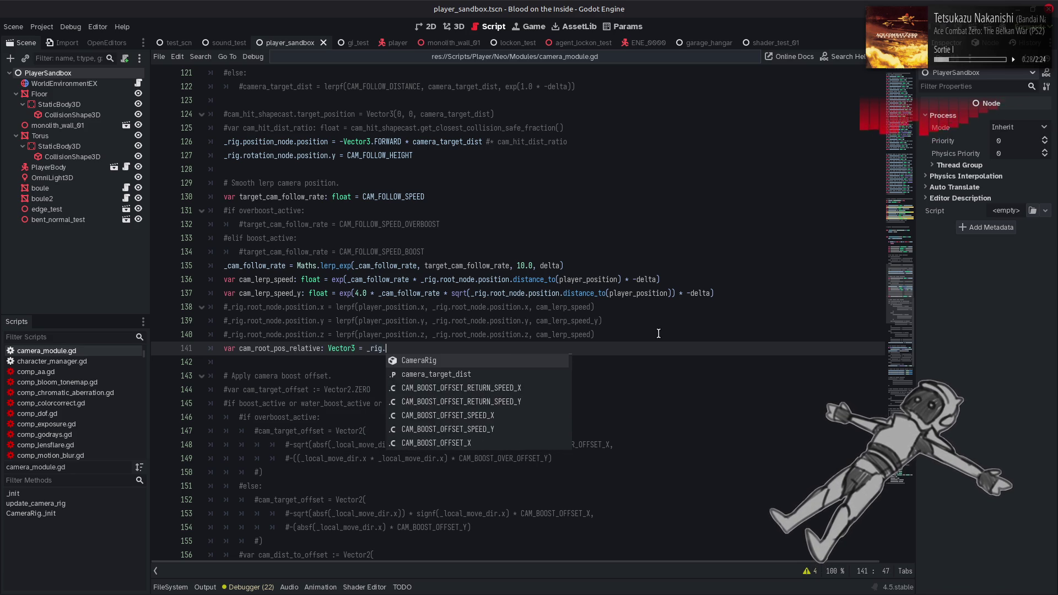
{"action": "key", "text": "Return"}
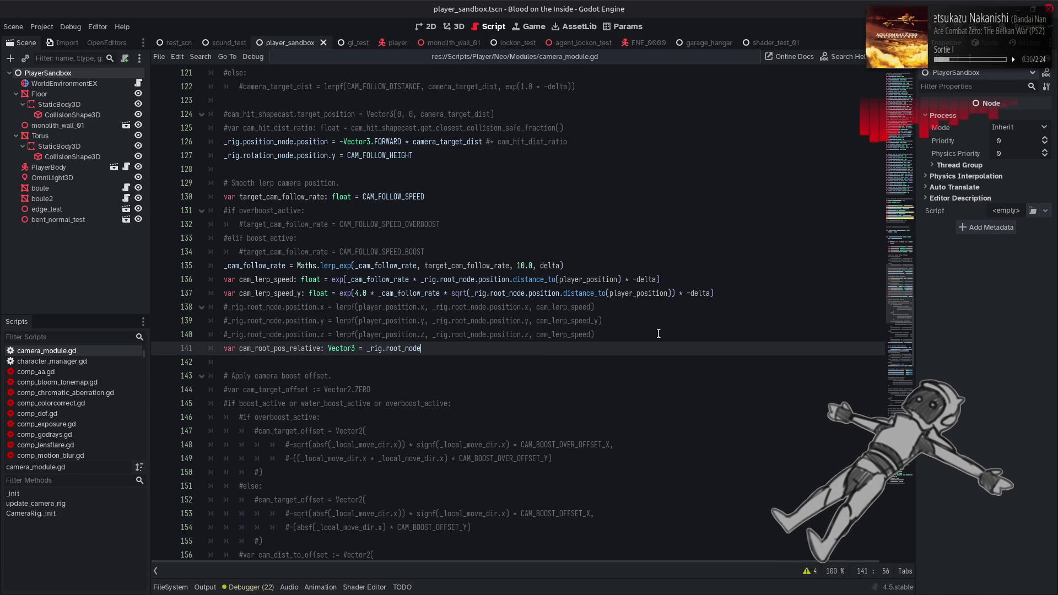
{"action": "type", "text": ".pos"}
{"action": "key", "text": "Return"}
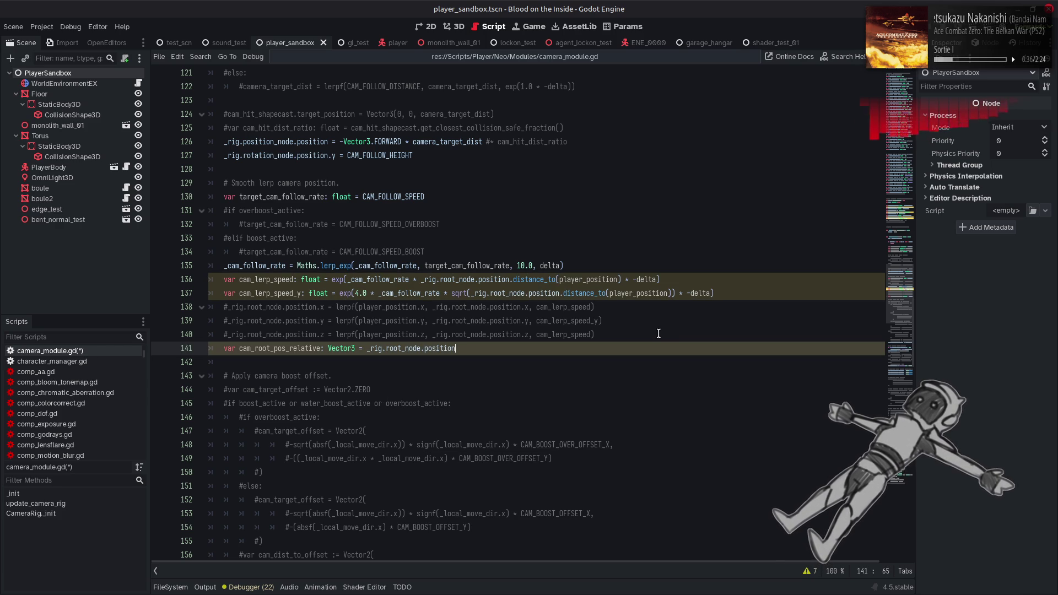
{"action": "left_click", "coordinate": [367, 348]}
{"action": "type", "text": "player_transform"}
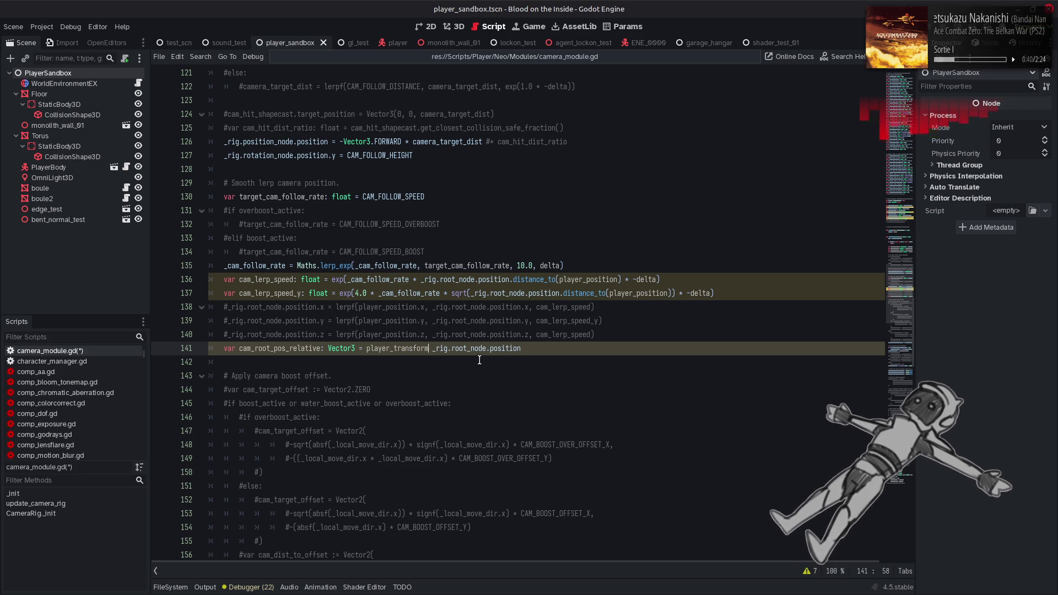
{"action": "type", "text": " .a"}
{"action": "key", "text": "Return"}
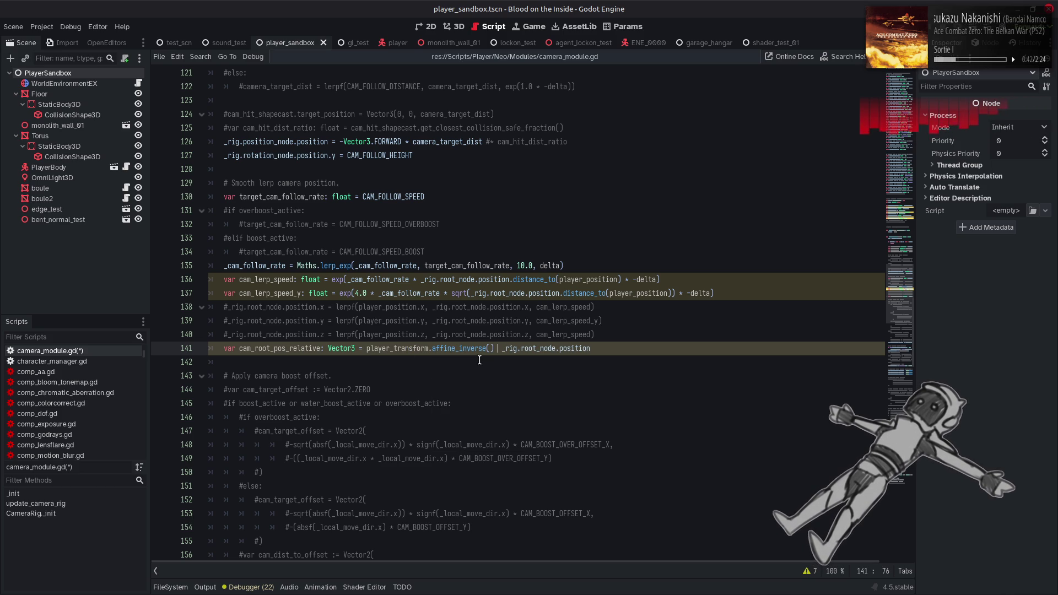
{"action": "type", "text": "*"}
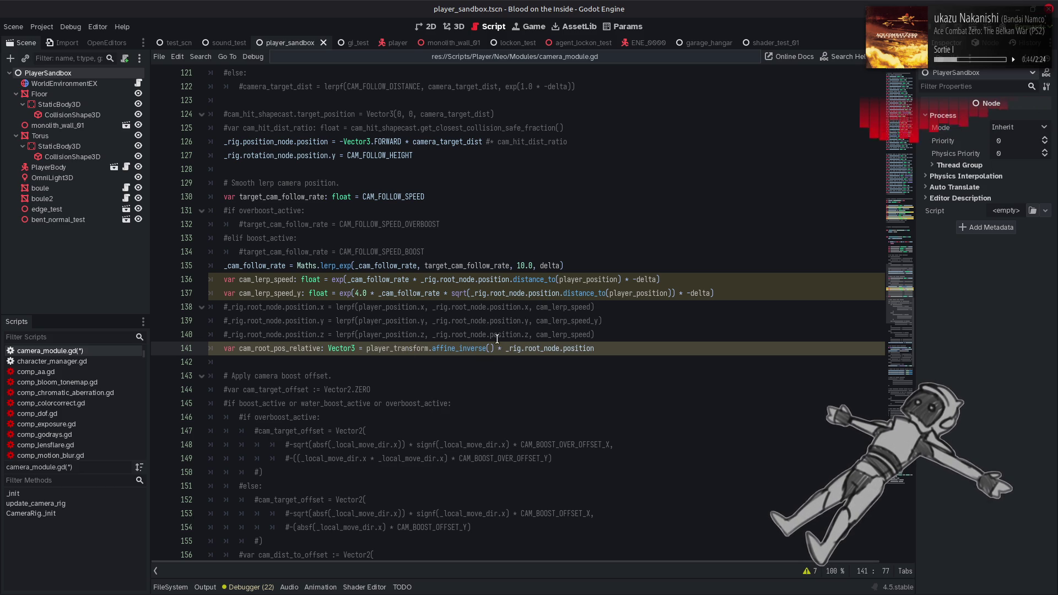
{"action": "mouse_move", "coordinate": [511, 343]}
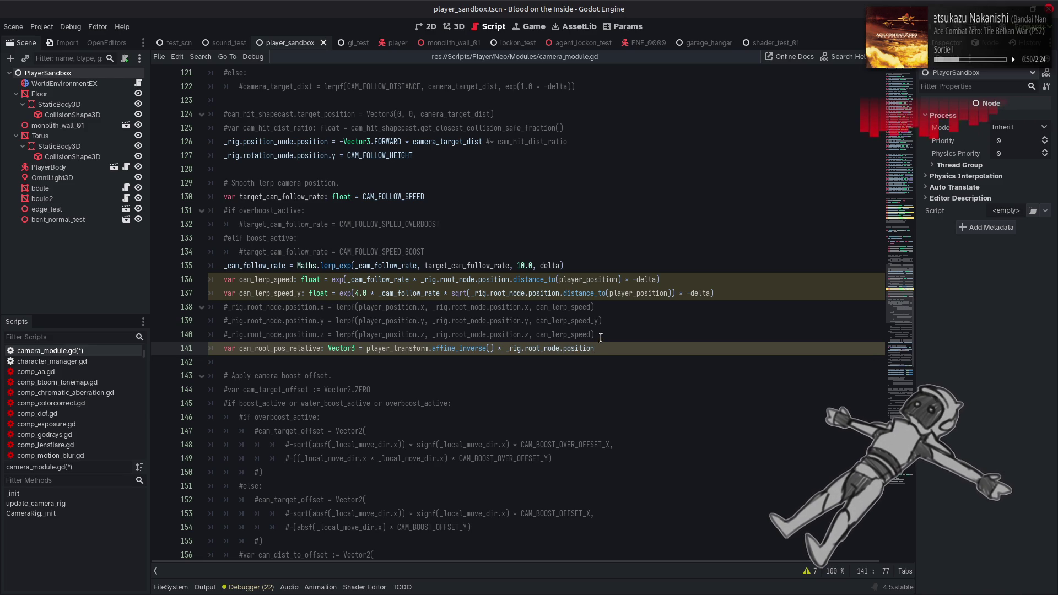
{"action": "left_click", "coordinate": [601, 337]}
{"action": "key", "text": "shift+Up"}
{"action": "key", "text": "shift+Up"}
Step: Duplicate the three commented lerp lines below line 141
{"action": "key", "text": "shift+Home"}
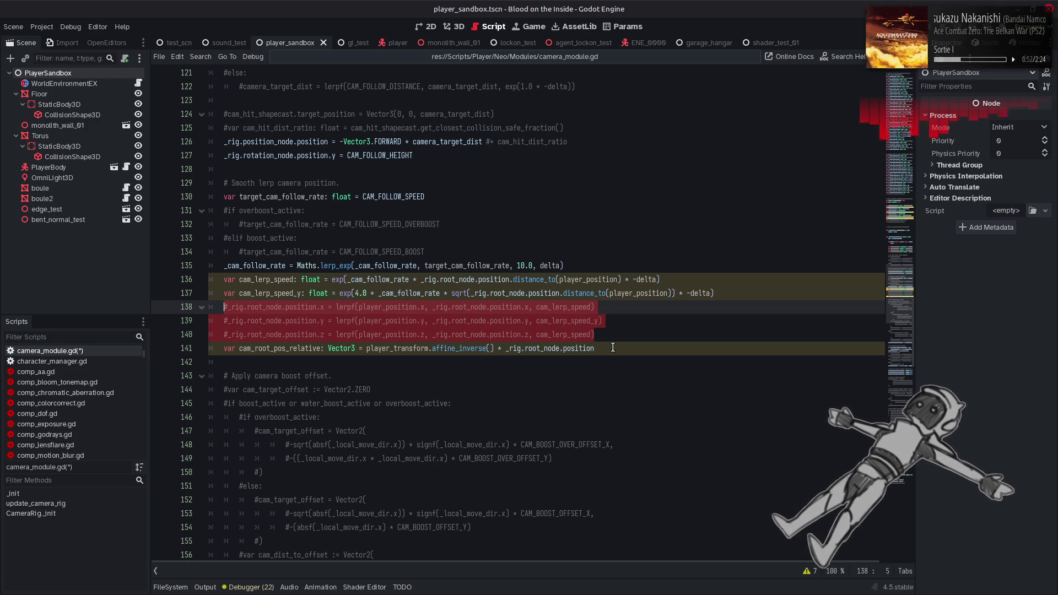
{"action": "key", "text": "ctrl+c"}
{"action": "left_click", "coordinate": [613, 348]}
{"action": "key", "text": "Return"}
{"action": "key", "text": "ctrl+v"}
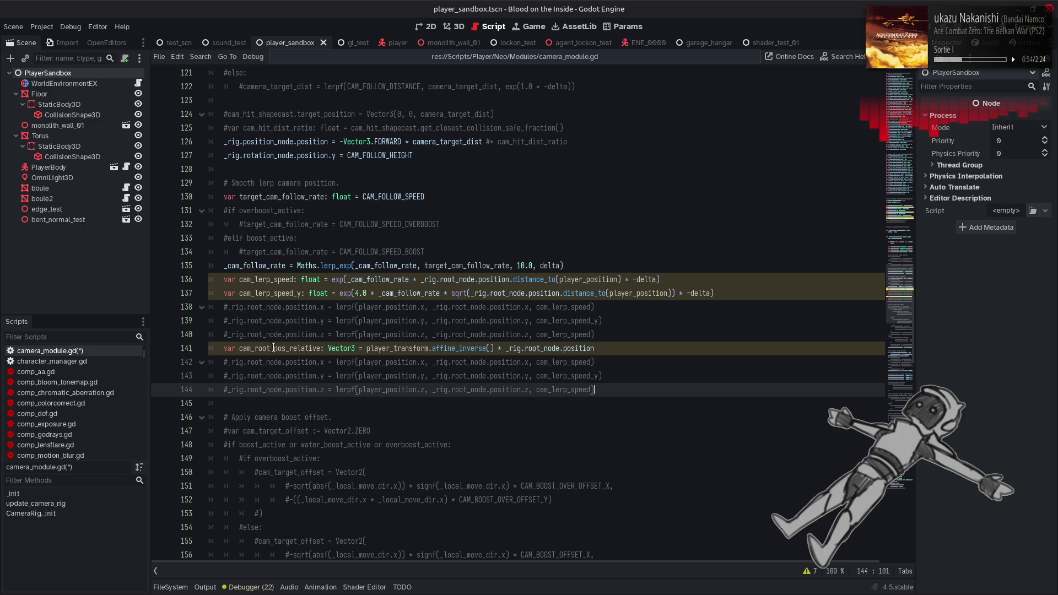
Step: Replace _rig.root_node.position with cam_root_pos_relative in the copied lerp lines and save camera_module.gd
{"action": "left_click", "coordinate": [274, 347]}
{"action": "mouse_move", "coordinate": [223, 362]}
{"action": "left_mouse_down"}
{"action": "mouse_move", "coordinate": [317, 363]}
{"action": "mouse_move", "coordinate": [314, 376]}
{"action": "mouse_move", "coordinate": [223, 376]}
{"action": "mouse_move", "coordinate": [237, 390]}
{"action": "mouse_move", "coordinate": [318, 390]}
{"action": "left_mouse_up"}
{"action": "key", "text": "ctrl+v"}
{"action": "key", "text": "ctrl+v"}
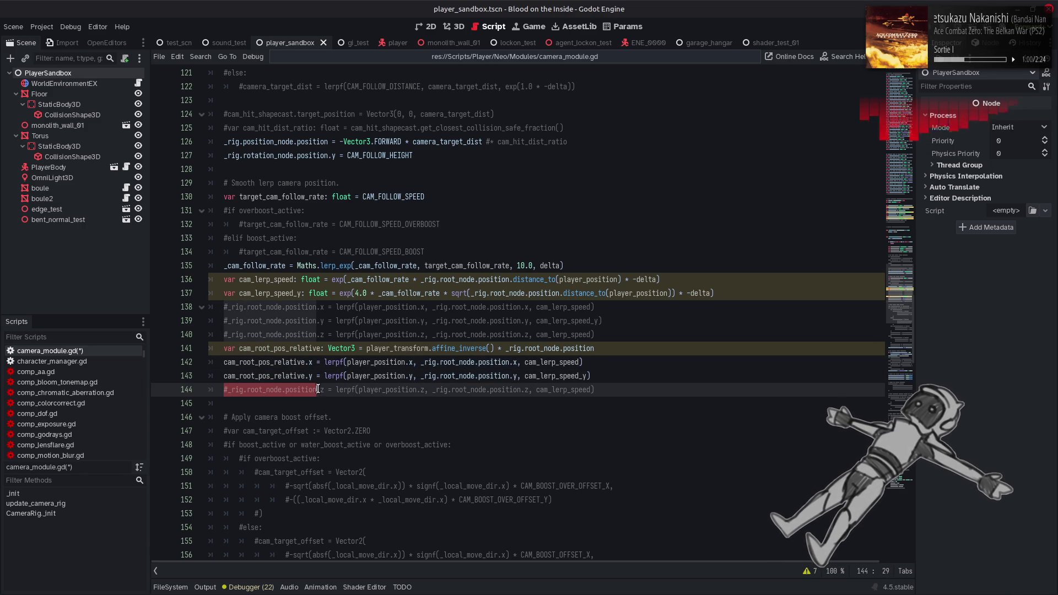
{"action": "key", "text": "ctrl+v"}
{"action": "mouse_move", "coordinate": [421, 362]}
{"action": "left_mouse_down"}
{"action": "mouse_move", "coordinate": [502, 362]}
{"action": "mouse_move", "coordinate": [485, 376]}
{"action": "mouse_move", "coordinate": [420, 376]}
{"action": "mouse_move", "coordinate": [509, 390]}
{"action": "left_mouse_up"}
{"action": "key", "text": "ctrl+v"}
{"action": "key", "text": "ctrl+v"}
{"action": "key", "text": "ctrl+v"}
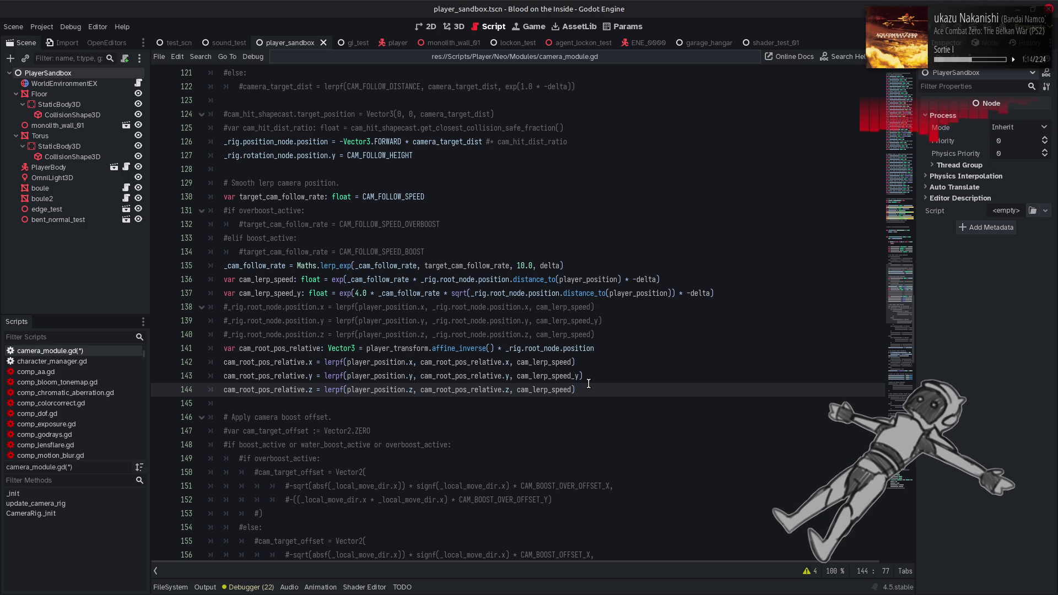
{"action": "key", "text": "ctrl+s"}
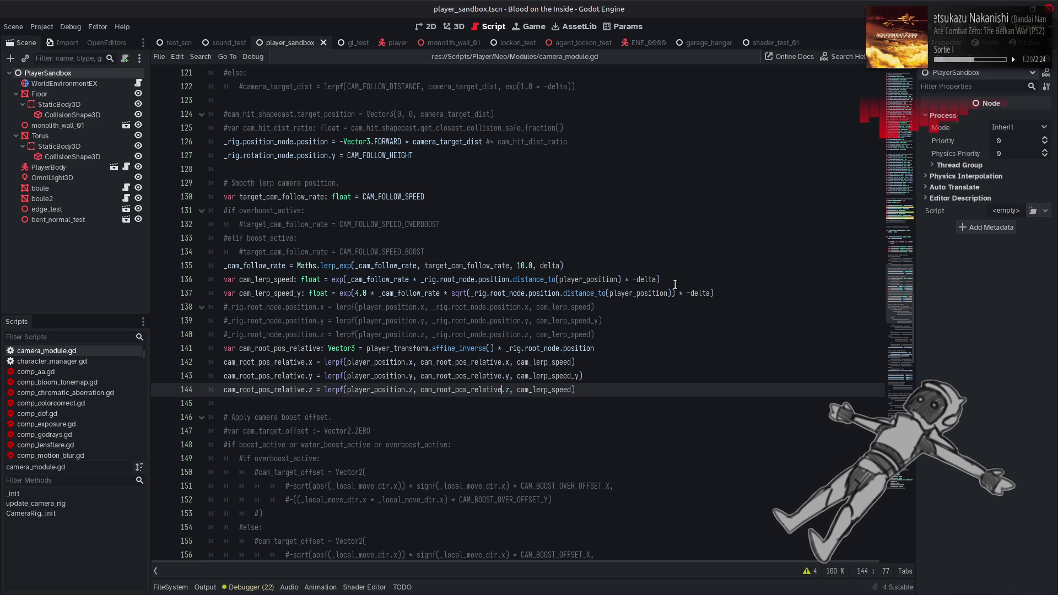
Step: Duplicate the cam_lerp_speed line from line 136 onto a new line 138
{"action": "mouse_move", "coordinate": [682, 286]}
{"action": "left_mouse_down"}
{"action": "mouse_move", "coordinate": [717, 294]}
{"action": "mouse_move", "coordinate": [224, 279]}
{"action": "left_mouse_up"}
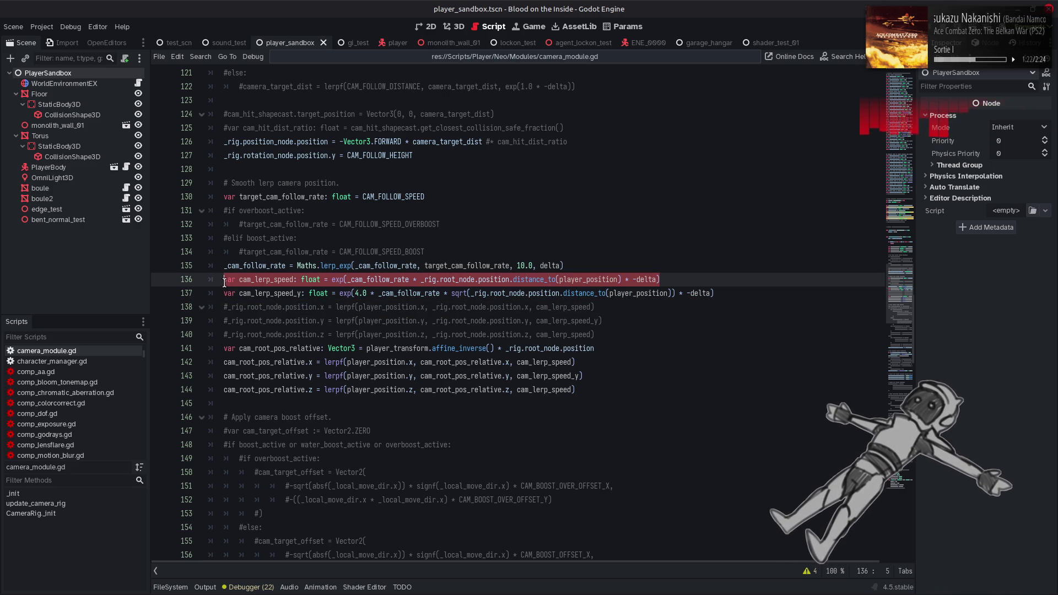
{"action": "key", "text": "ctrl+c"}
{"action": "key", "text": "Down"}
{"action": "key", "text": "End"}
{"action": "key", "text": "Return"}
{"action": "key", "text": "ctrl+v"}
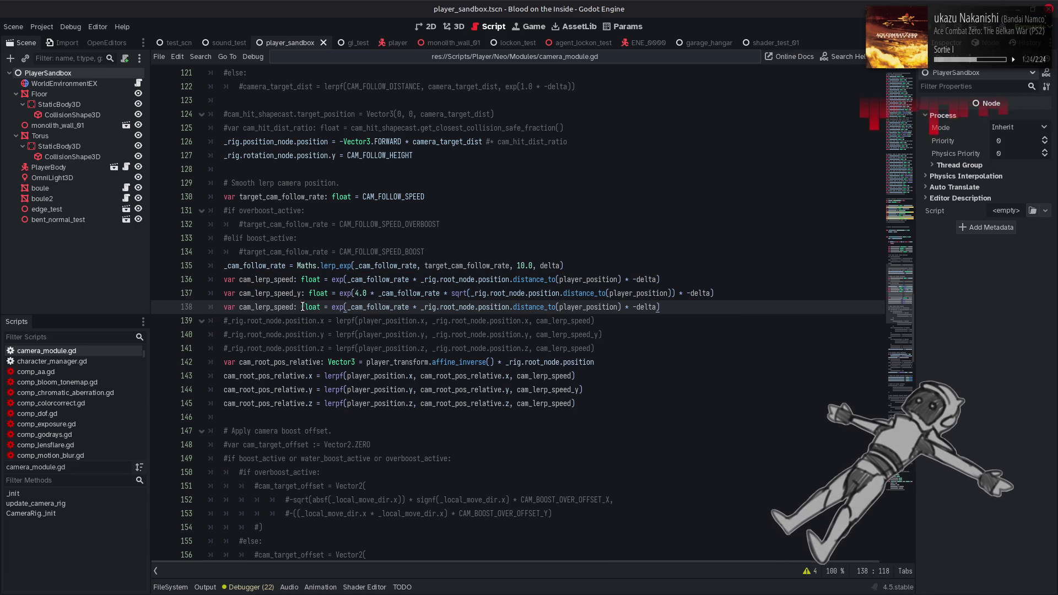
Step: Rename the copy to cam_lerp_speed_z and add a 2.0 * factor inside its exp()
{"action": "left_click", "coordinate": [295, 307]}
{"action": "type", "text": "_z"}
{"action": "left_click", "coordinate": [406, 306]}
{"action": "left_click", "coordinate": [415, 307]}
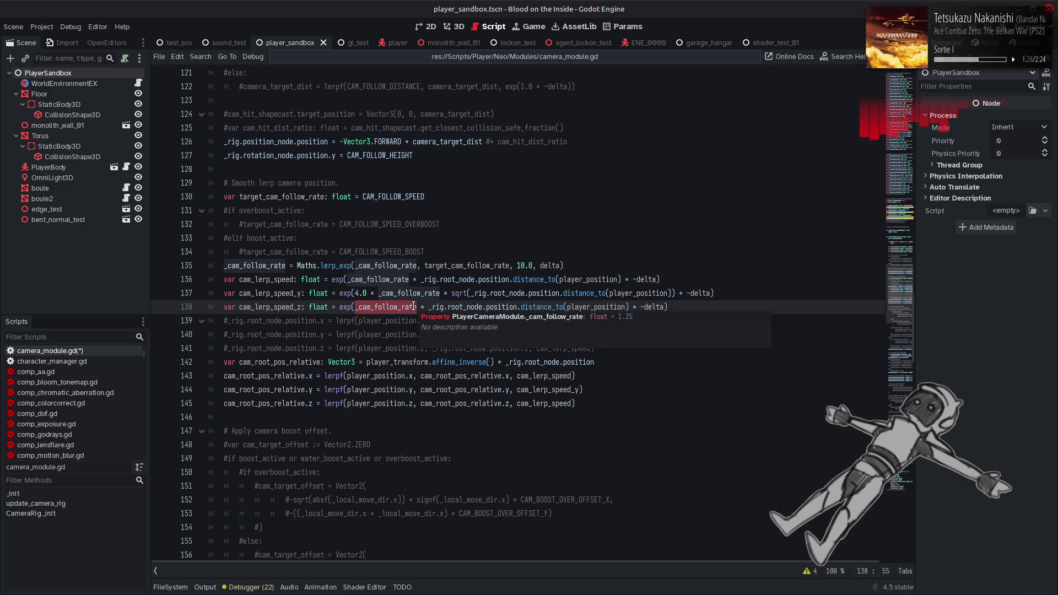
{"action": "left_click", "coordinate": [421, 307]}
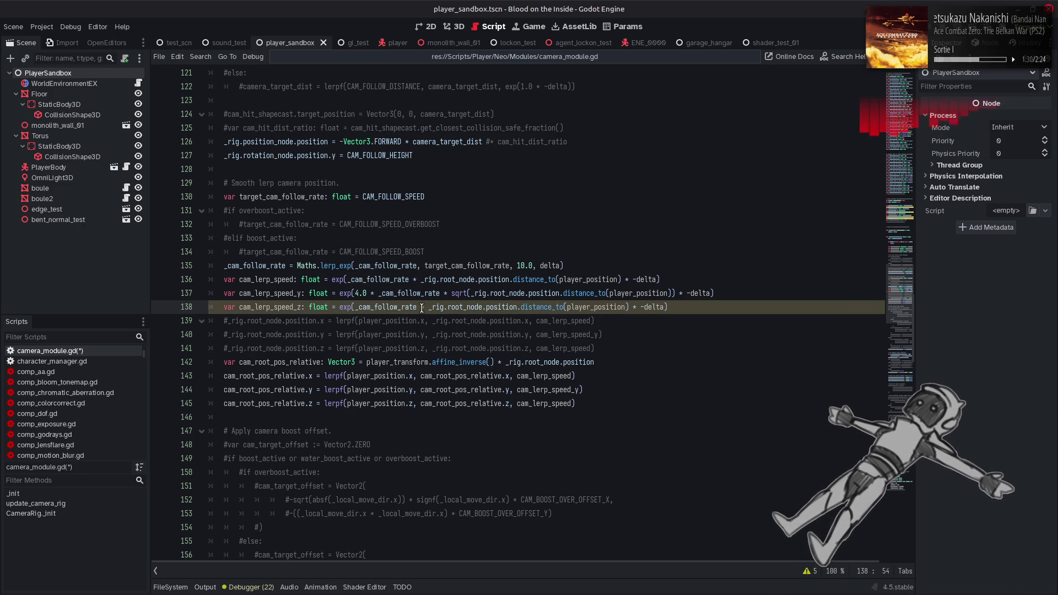
{"action": "type", "text": "+"}
{"action": "left_click", "coordinate": [355, 307]}
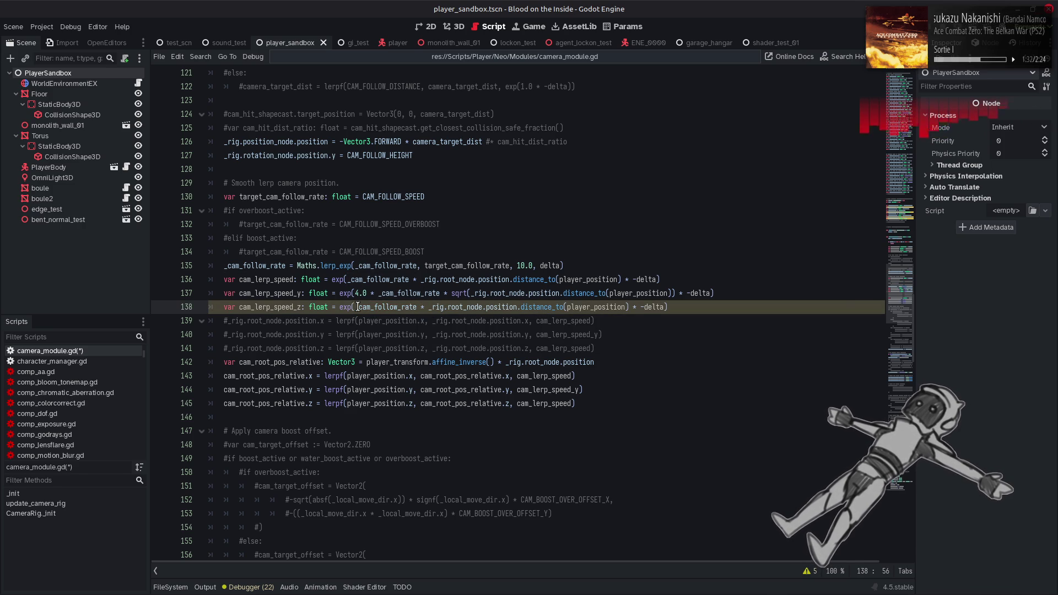
{"action": "type", "text": "2.0 *"}
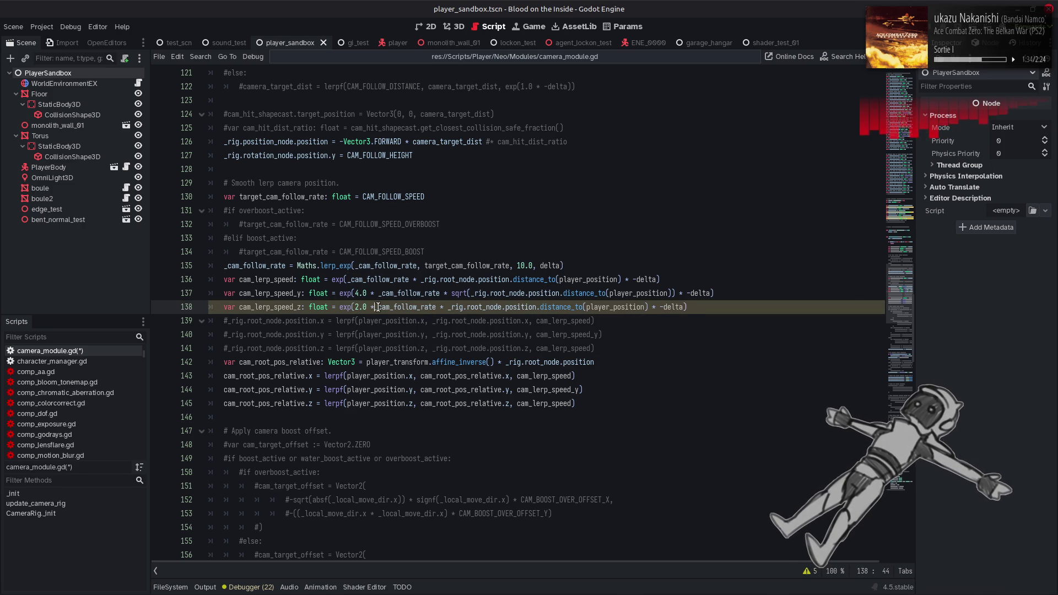
Step: Make the z-axis lerpf line use cam_lerp_speed_z instead of cam_lerp_speed
{"action": "double_click", "coordinate": [270, 307]}
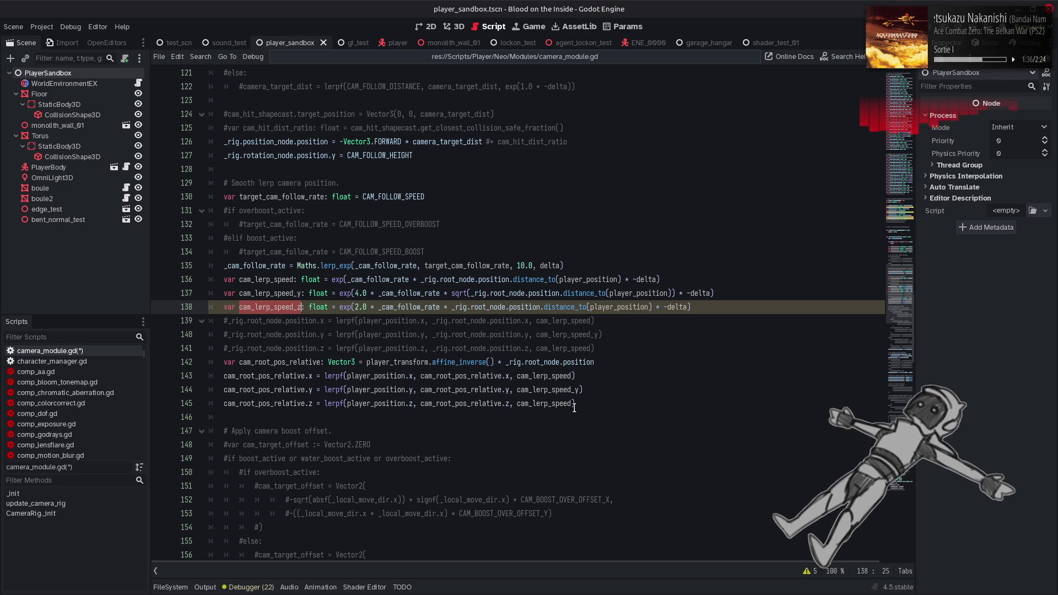
{"action": "key", "text": "ctrl+c"}
{"action": "double_click", "coordinate": [543, 403]}
{"action": "key", "text": "ctrl+v"}
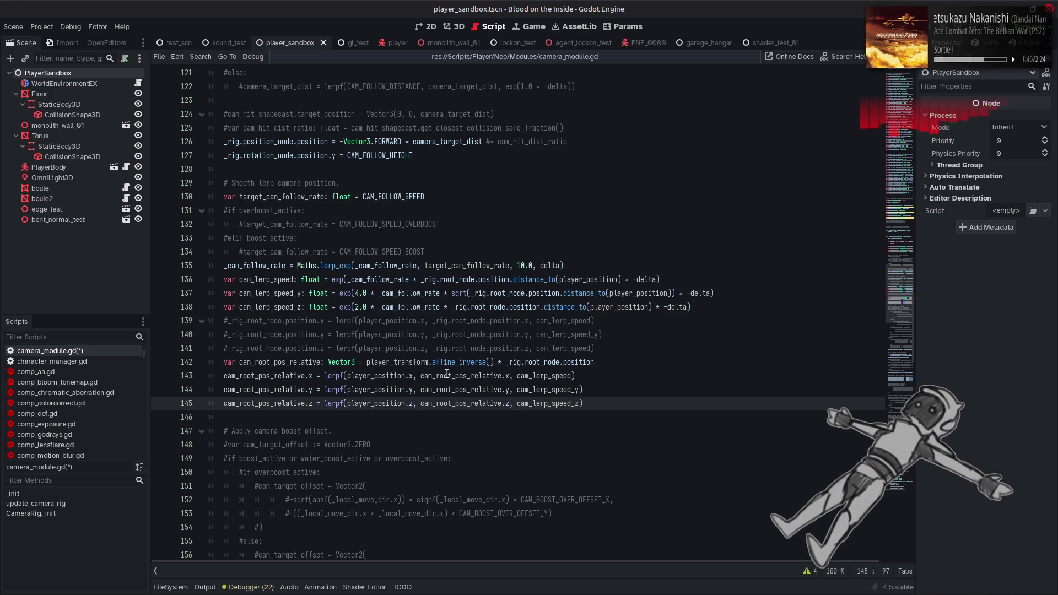
{"action": "mouse_move", "coordinate": [415, 376]}
{"action": "left_mouse_down"}
{"action": "mouse_move", "coordinate": [347, 376]}
{"action": "mouse_move", "coordinate": [415, 392]}
{"action": "mouse_move", "coordinate": [405, 404]}
{"action": "mouse_move", "coordinate": [347, 404]}
{"action": "left_mouse_up"}
Step: Replace player_position with 0.0 in lines 143–145 and start line 146 as _rig.root_node.position =
{"action": "type", "text": "0.0"}
{"action": "type", "text": "0.0"}
{"action": "type", "text": "0.0"}
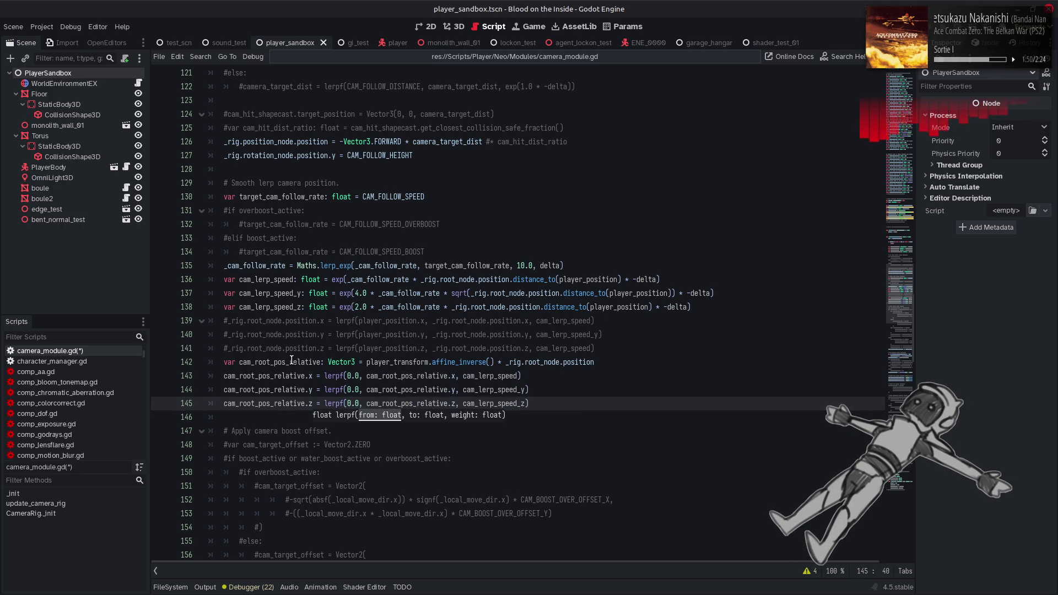
{"action": "left_click_drag", "start_coordinate": [228, 321], "coordinate": [316, 321]}
{"action": "key", "text": "ctrl+c"}
{"action": "left_click", "coordinate": [539, 406]}
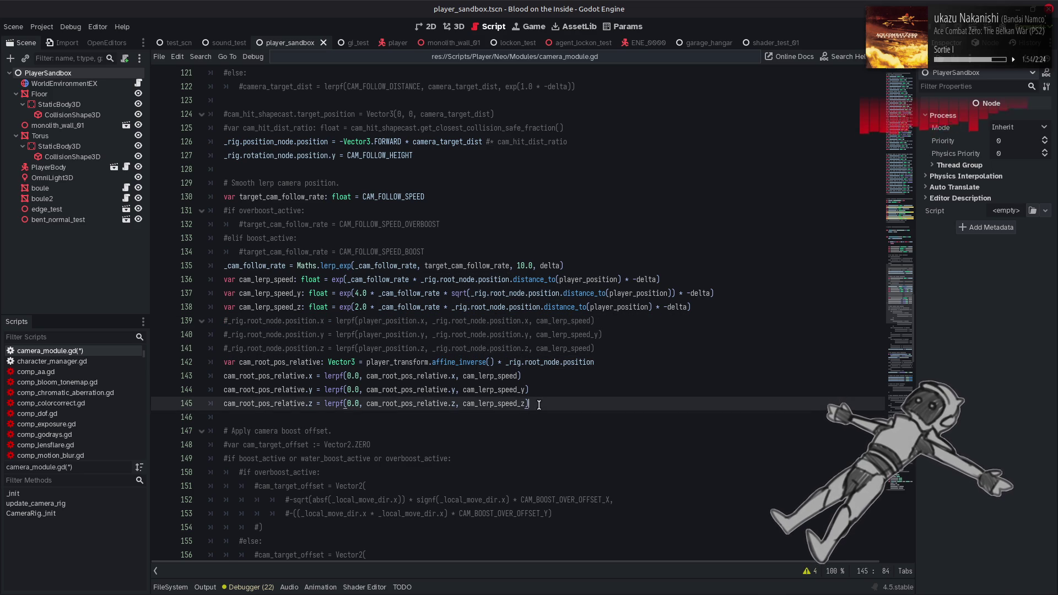
{"action": "key", "text": "Return"}
{"action": "key", "text": "ctrl+v"}
{"action": "type", "text": "="}
Step: Finish line 146 with player_transform * _rig.root_node.position, without .affine_inverse(), and save
{"action": "left_click_drag", "start_coordinate": [366, 362], "coordinate": [621, 364]}
{"action": "key", "text": "ctrl+c"}
{"action": "left_click", "coordinate": [403, 419]}
{"action": "key", "text": "ctrl+v"}
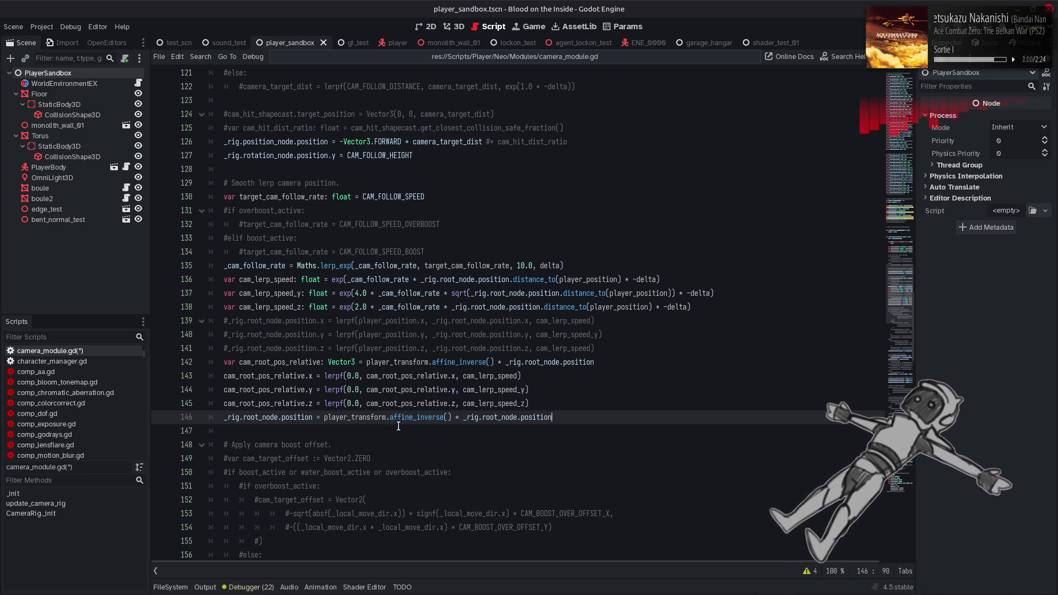
{"action": "mouse_move", "coordinate": [399, 424]}
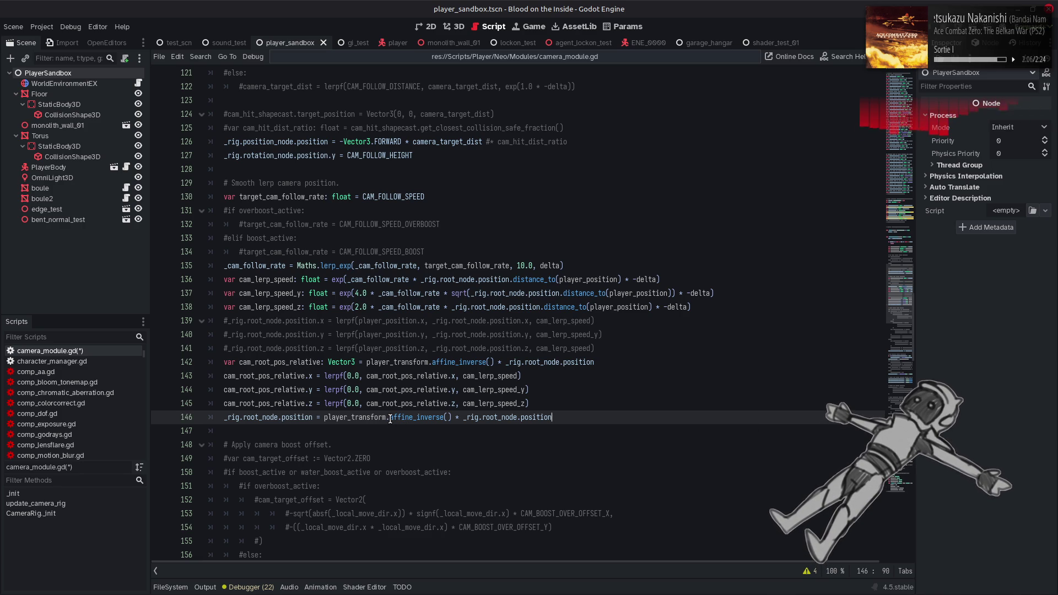
{"action": "left_click", "coordinate": [388, 418]}
{"action": "left_click_drag", "start_coordinate": [388, 418], "coordinate": [452, 418]}
{"action": "key", "text": "BackSpace"}
{"action": "key", "text": "ctrl+s"}
Step: Change line 146 to player_transform * cam_root_pos_relative and save the script
{"action": "left_click", "coordinate": [262, 388]}
{"action": "double_click", "coordinate": [263, 389]}
{"action": "key", "text": "ctrl+c"}
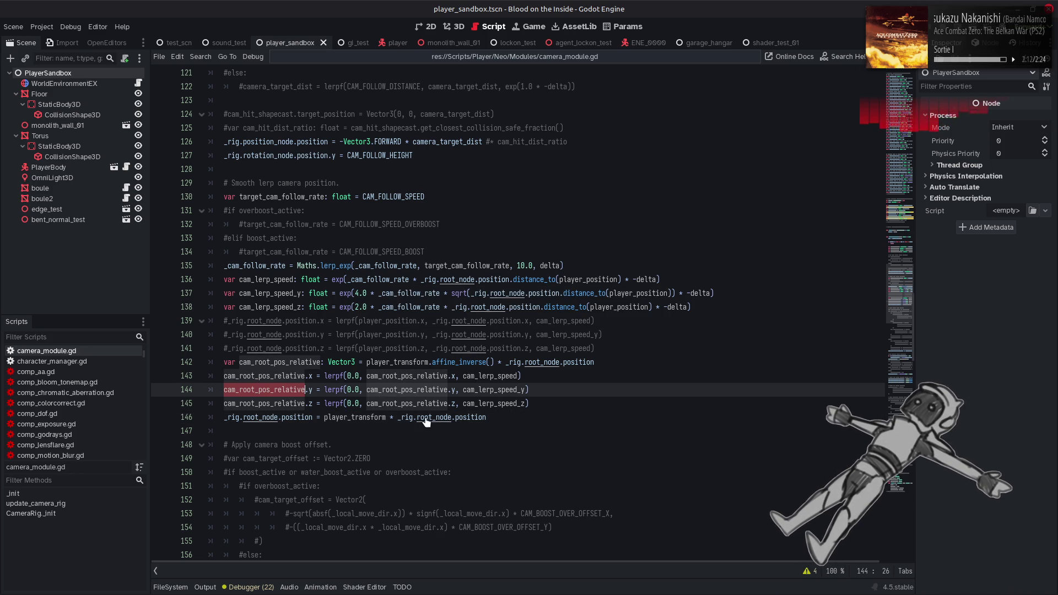
{"action": "left_click_drag", "start_coordinate": [397, 417], "coordinate": [486, 418]}
{"action": "key", "text": "ctrl+v"}
{"action": "left_click", "coordinate": [597, 386]}
{"action": "key", "text": "ctrl+s"}
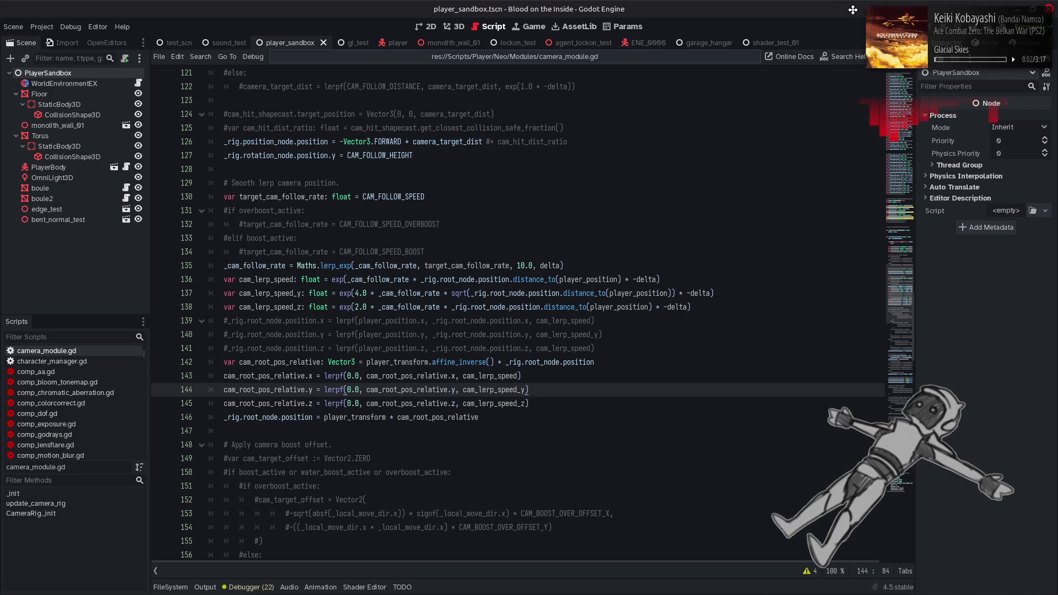
{"action": "key", "text": "F5"}
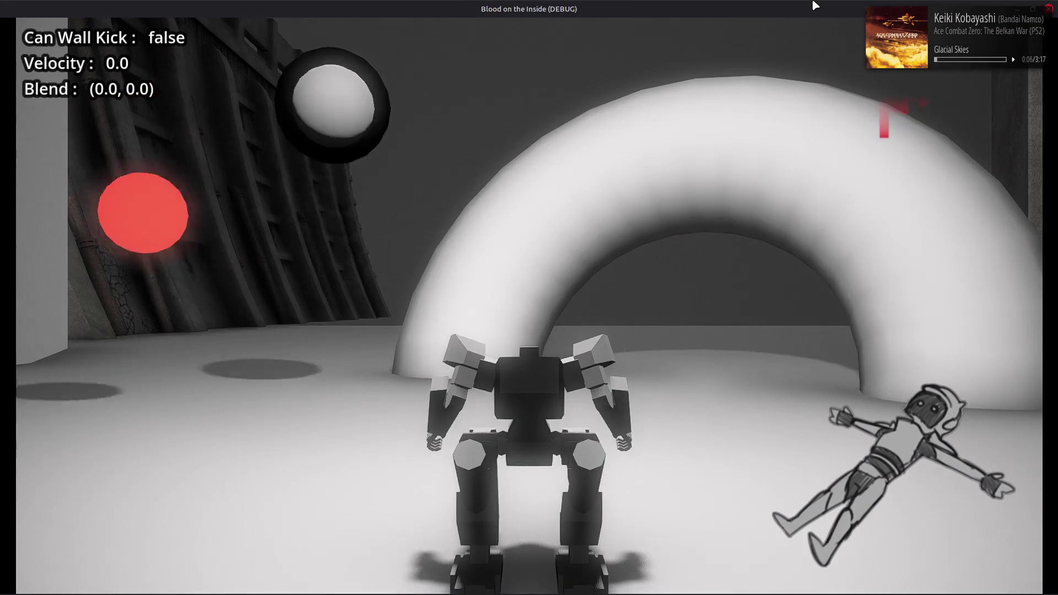
{"action": "key", "text": "w"}
{"action": "key", "text": "d"}
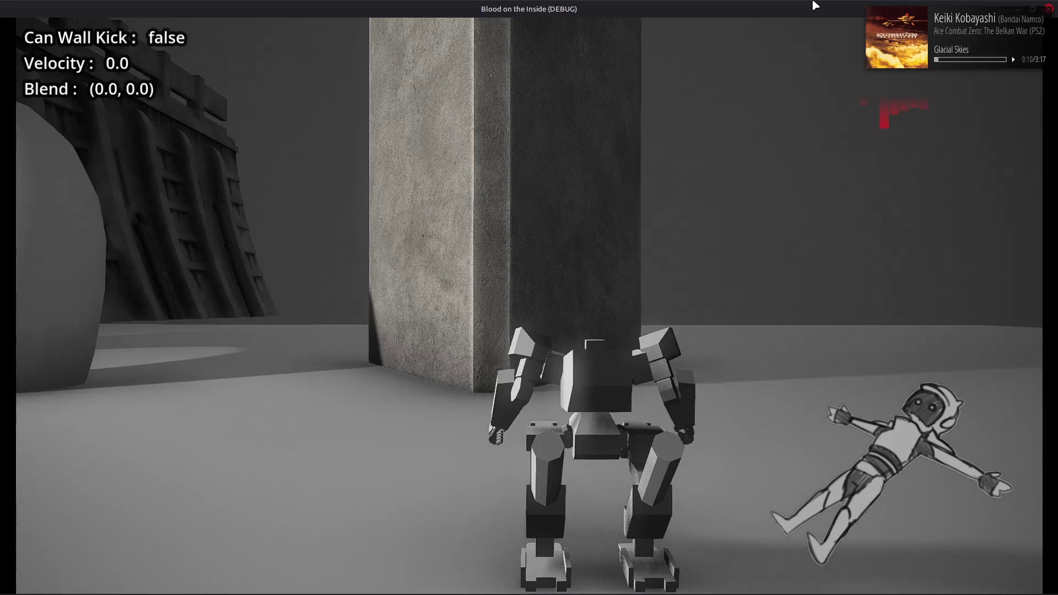
{"action": "key", "text": "a"}
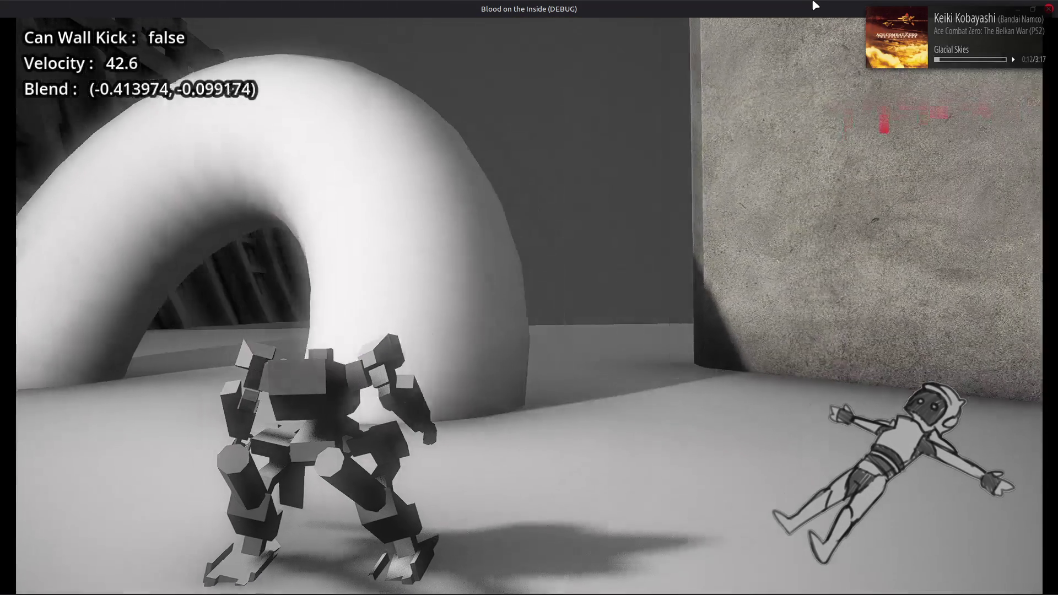
{"action": "key", "text": "w"}
{"action": "key", "text": "d"}
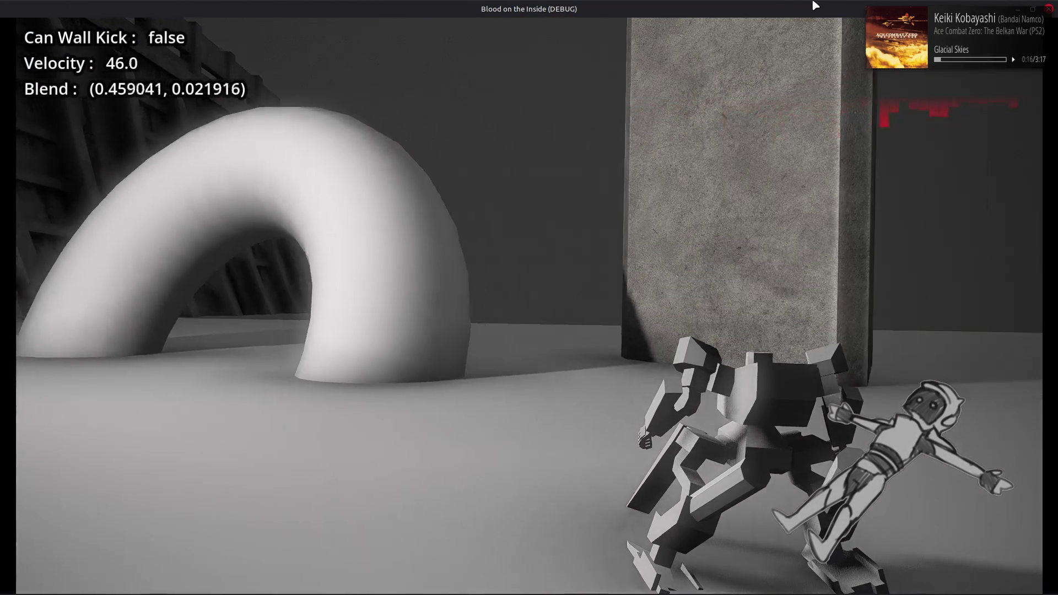
{"action": "key", "text": "a"}
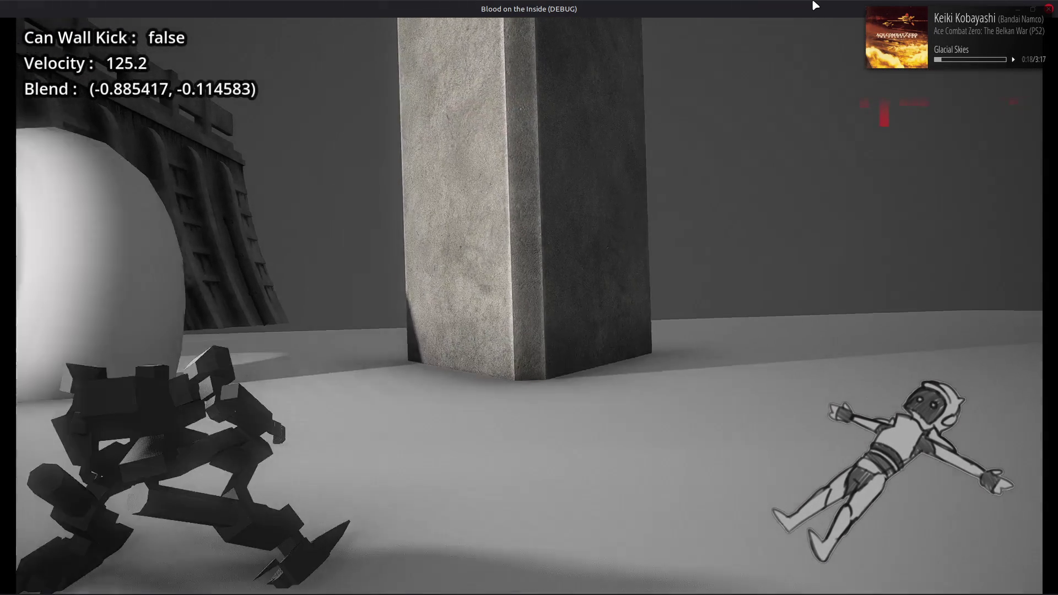
{"action": "key", "text": "d"}
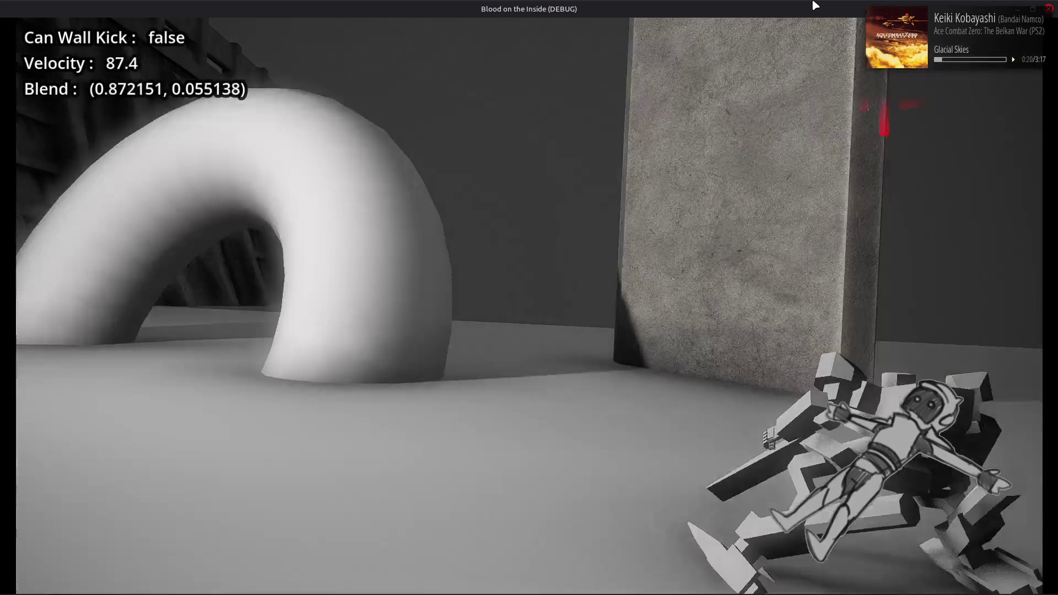
{"action": "key", "text": "w"}
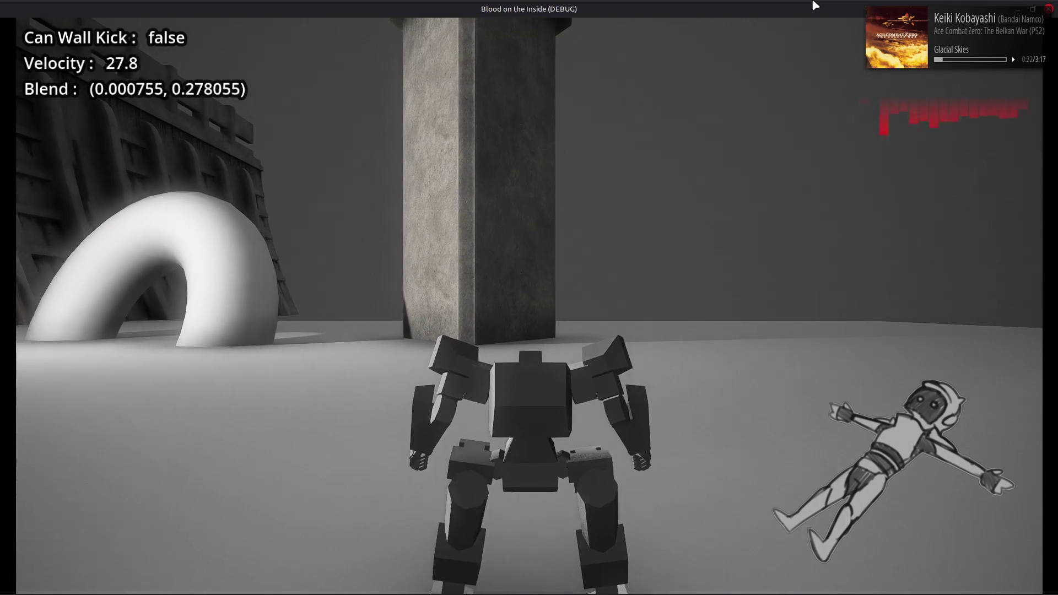
{"action": "key", "text": "s"}
{"action": "key", "text": "a"}
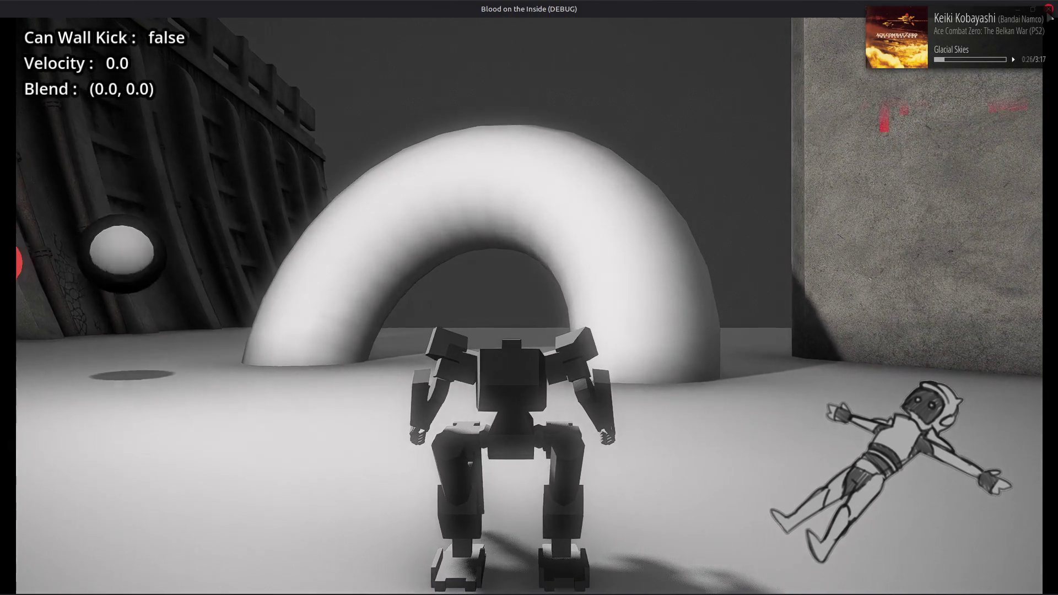
{"action": "key", "text": "F8"}
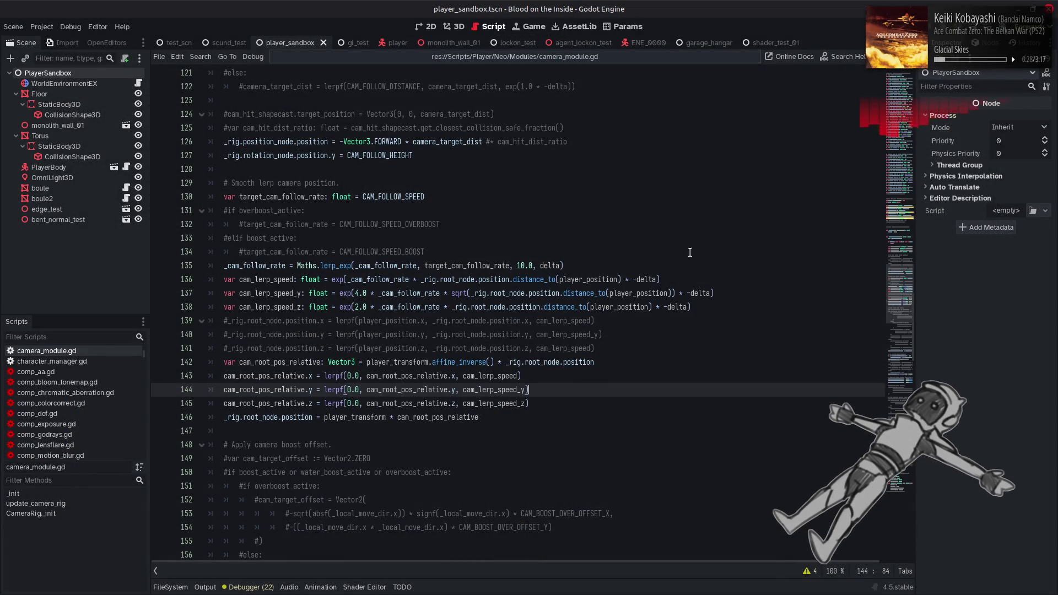
Step: Change line 142 from affine_inverse() to player_transform.inverse(), save, and relaunch the debug game
{"action": "mouse_move", "coordinate": [384, 359]}
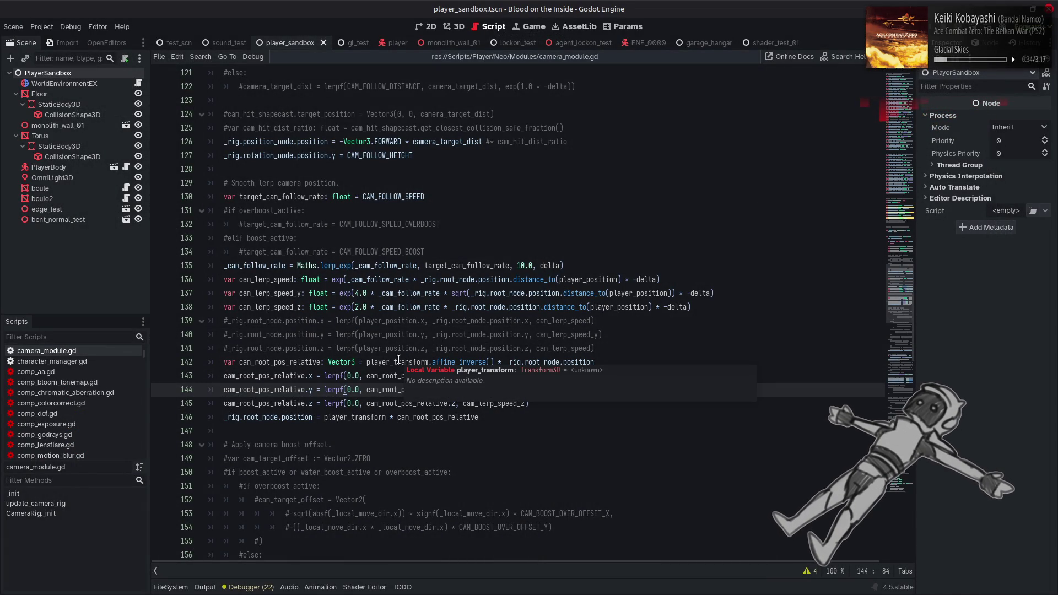
{"action": "mouse_move", "coordinate": [467, 362]}
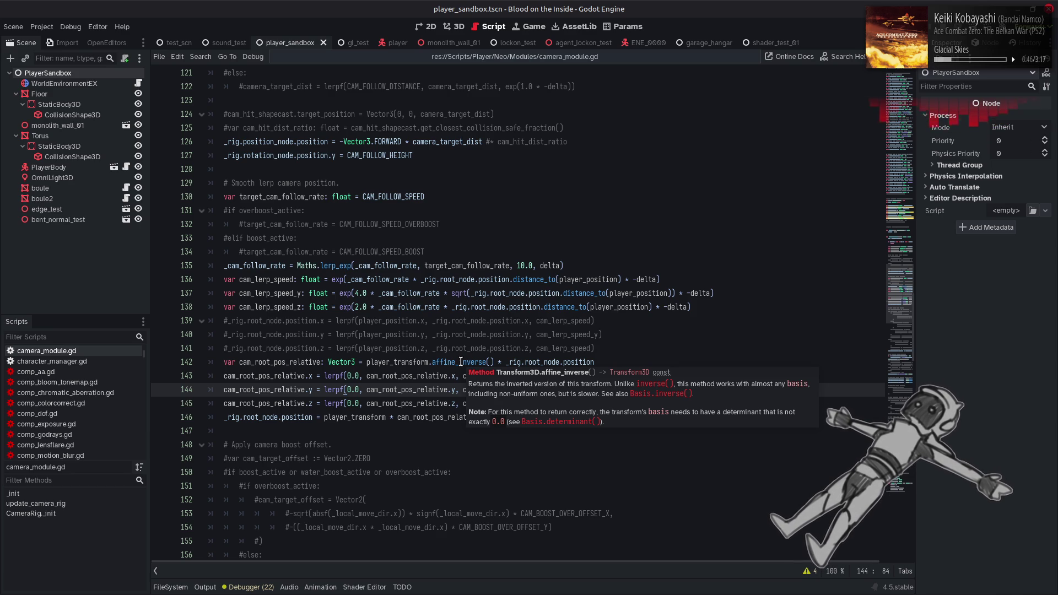
{"action": "double_click", "coordinate": [460, 363]}
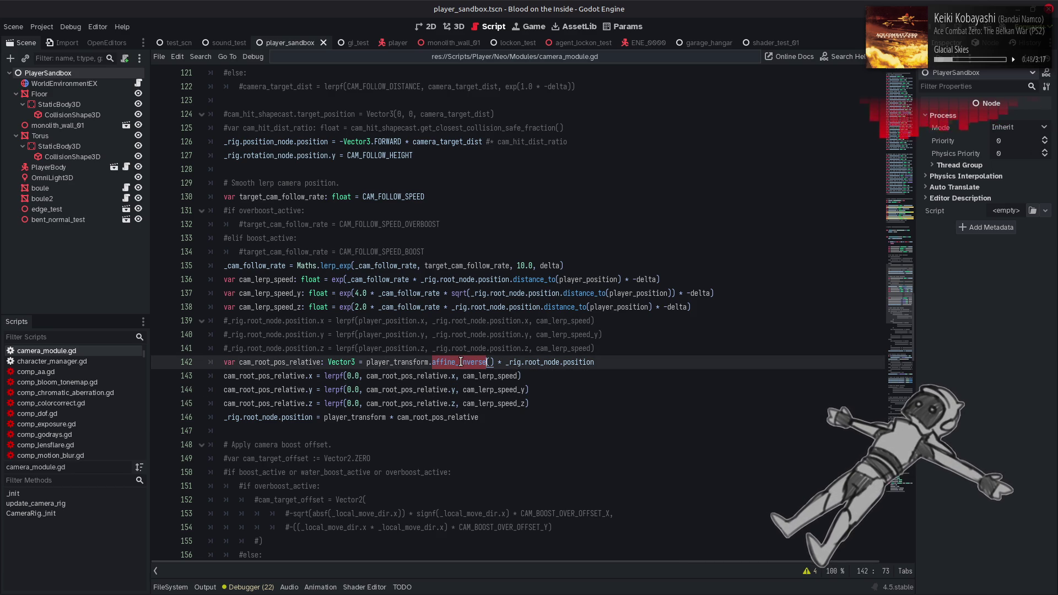
{"action": "type", "text": "inv"}
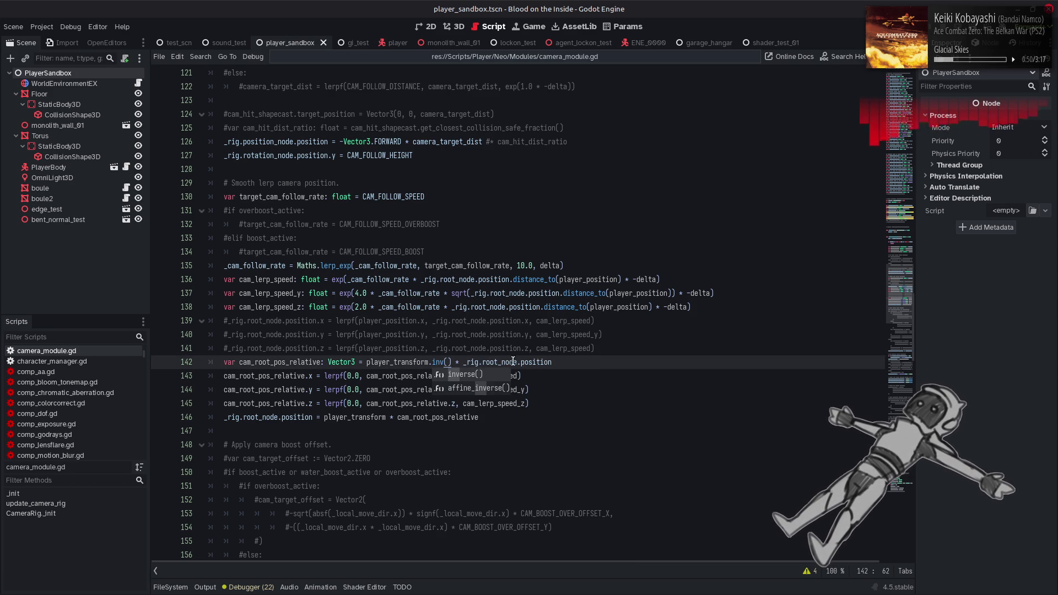
{"action": "left_click", "coordinate": [483, 378]}
{"action": "left_click", "coordinate": [593, 363]}
{"action": "key", "text": "ctrl+s"}
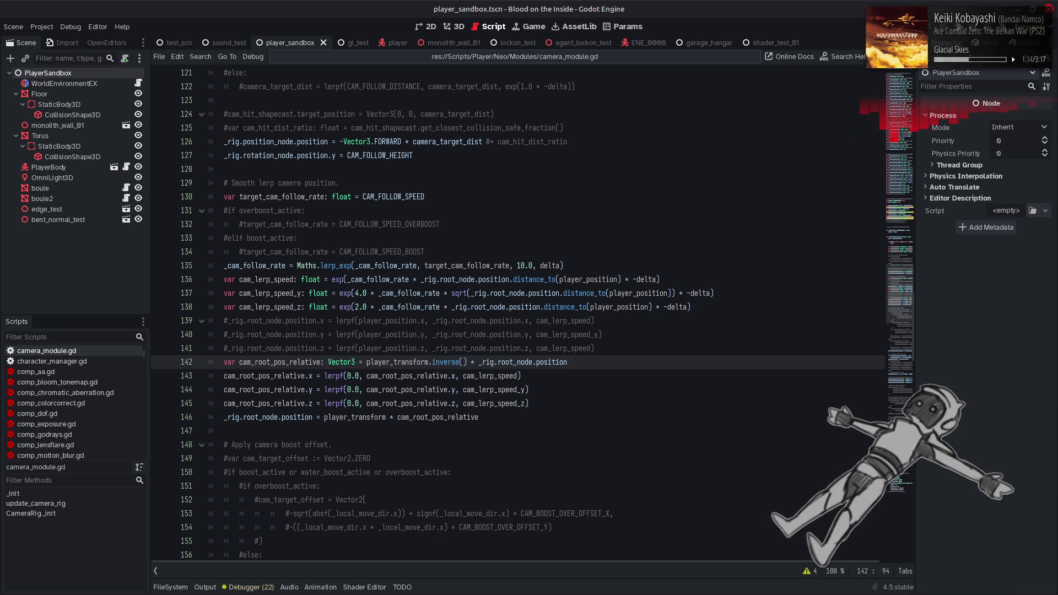
{"action": "double_click", "coordinate": [569, 6]}
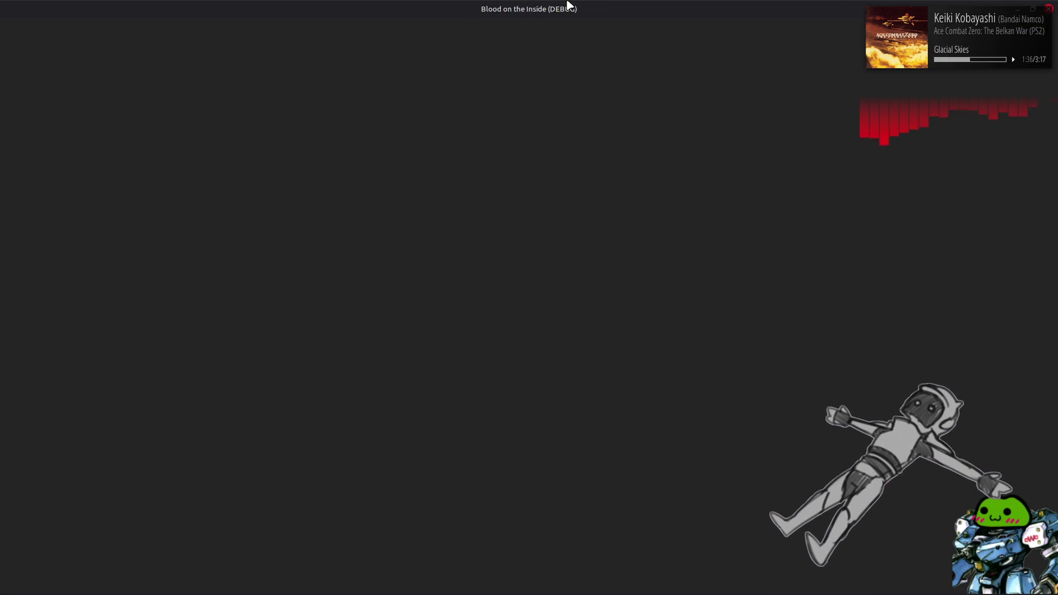
Step: Run the mech to the arch, quickboost sideways and wall kick off the arch at speed
{"action": "key", "text": "w"}
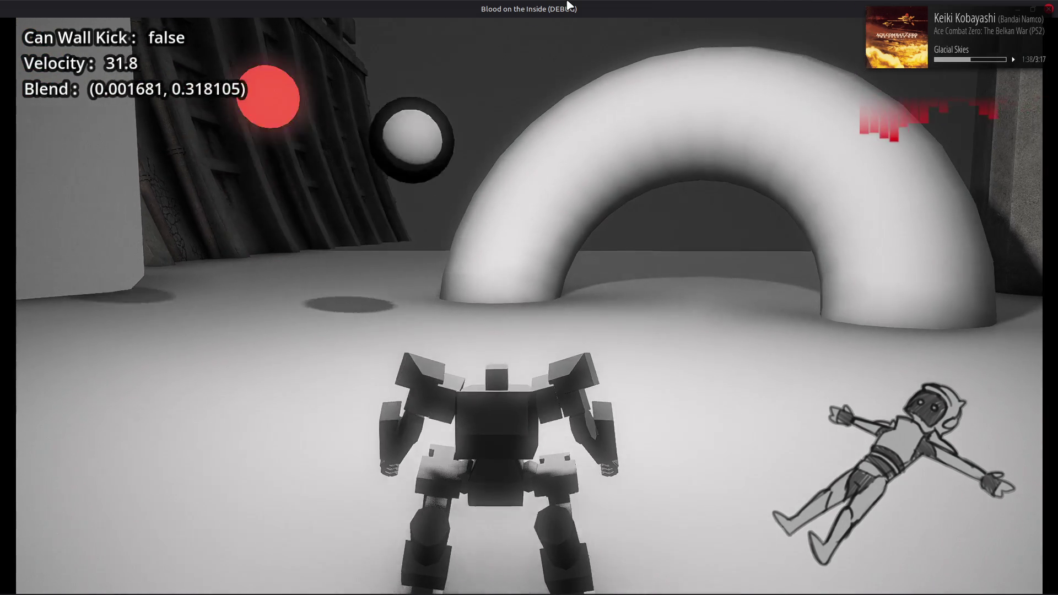
{"action": "key", "text": "d"}
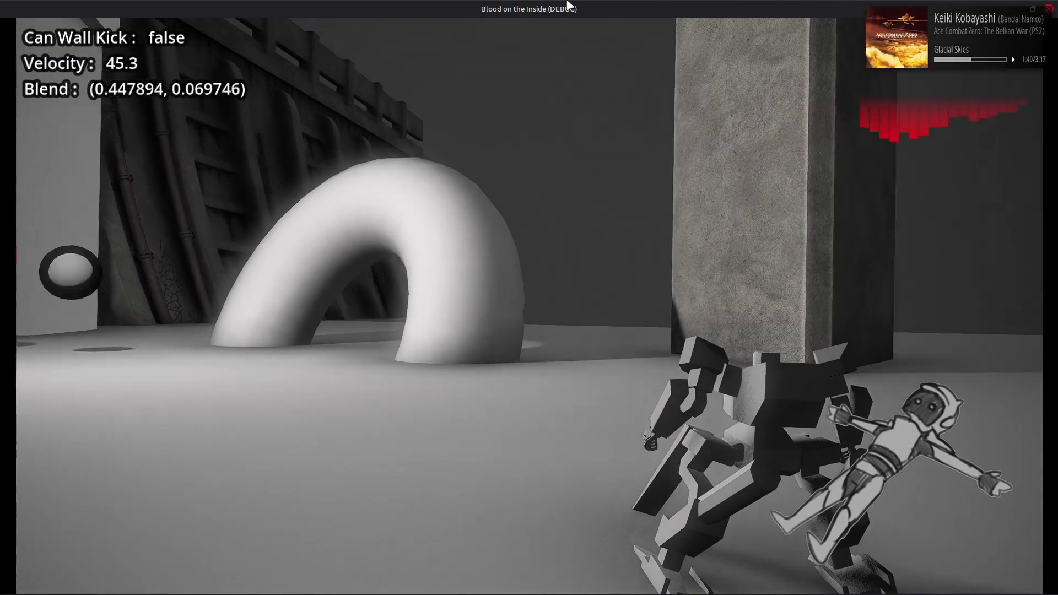
{"action": "key", "text": "a"}
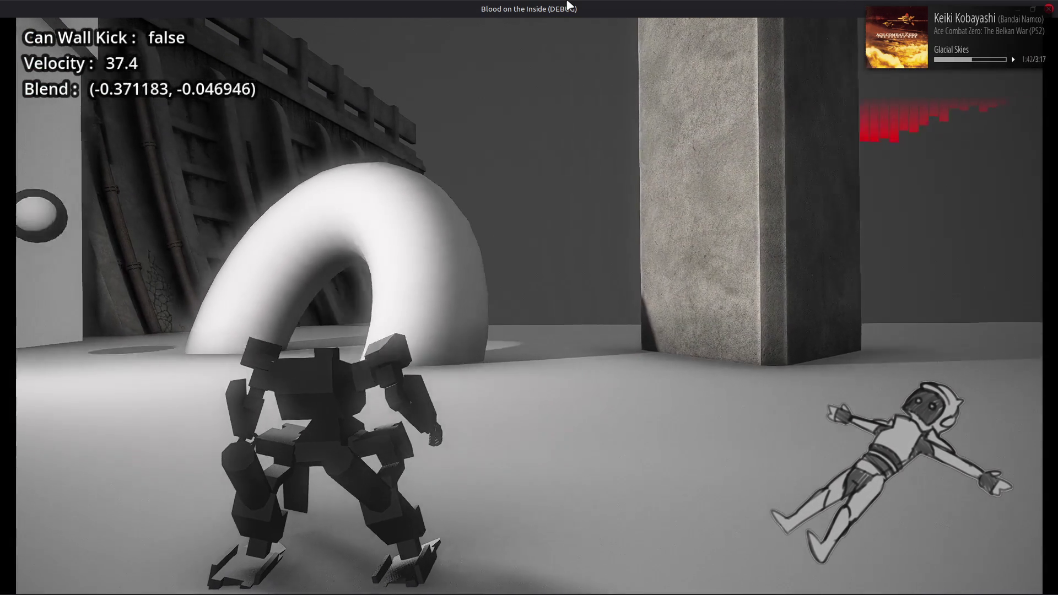
{"action": "key", "text": "shift"}
{"action": "key", "text": "d"}
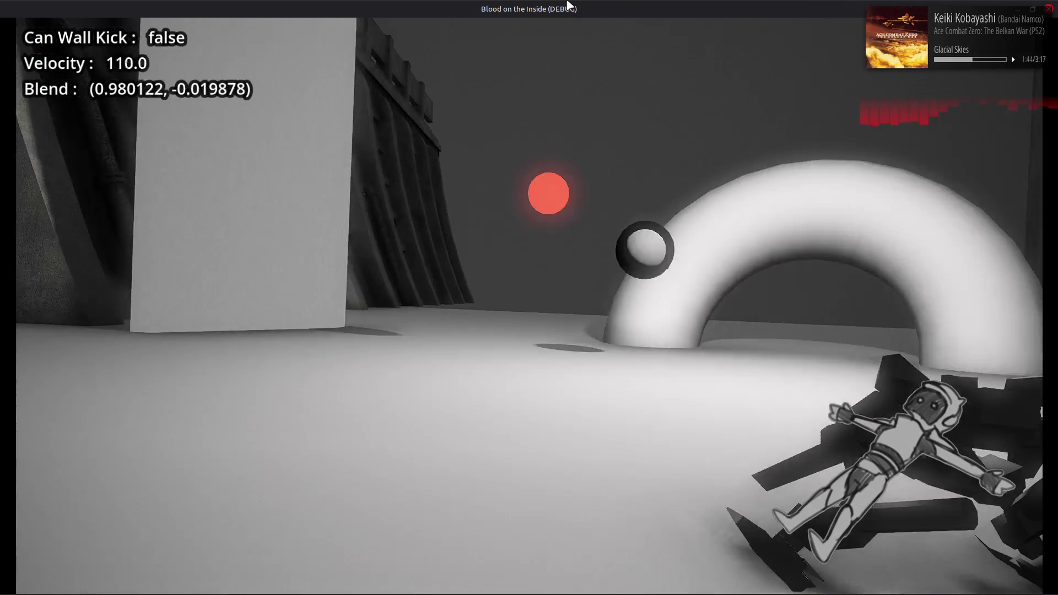
{"action": "key", "text": "d"}
{"action": "key", "text": "a"}
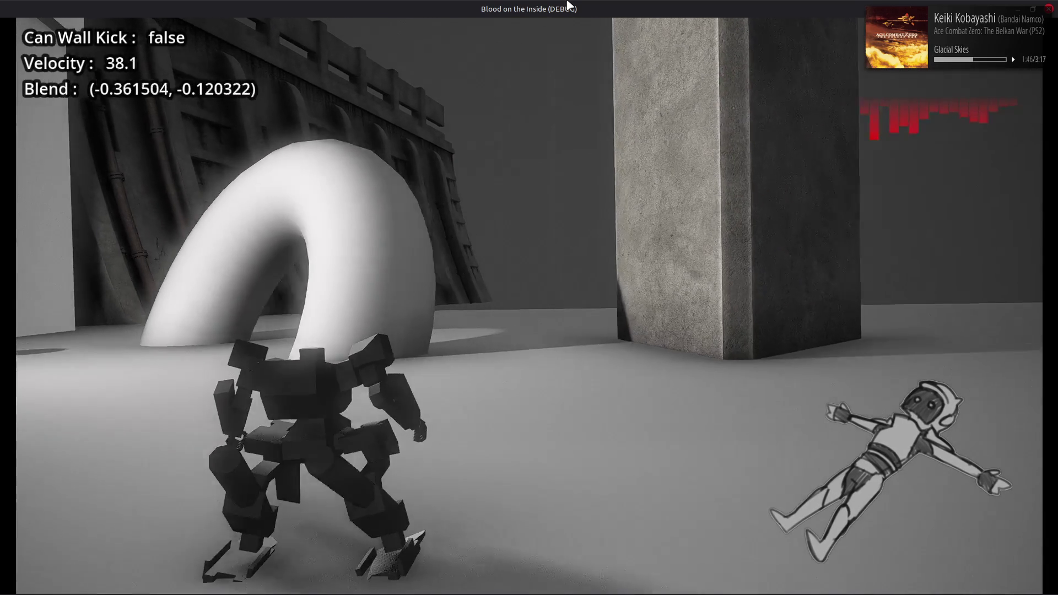
{"action": "key", "text": "d"}
{"action": "key", "text": "a"}
{"action": "key", "text": "w"}
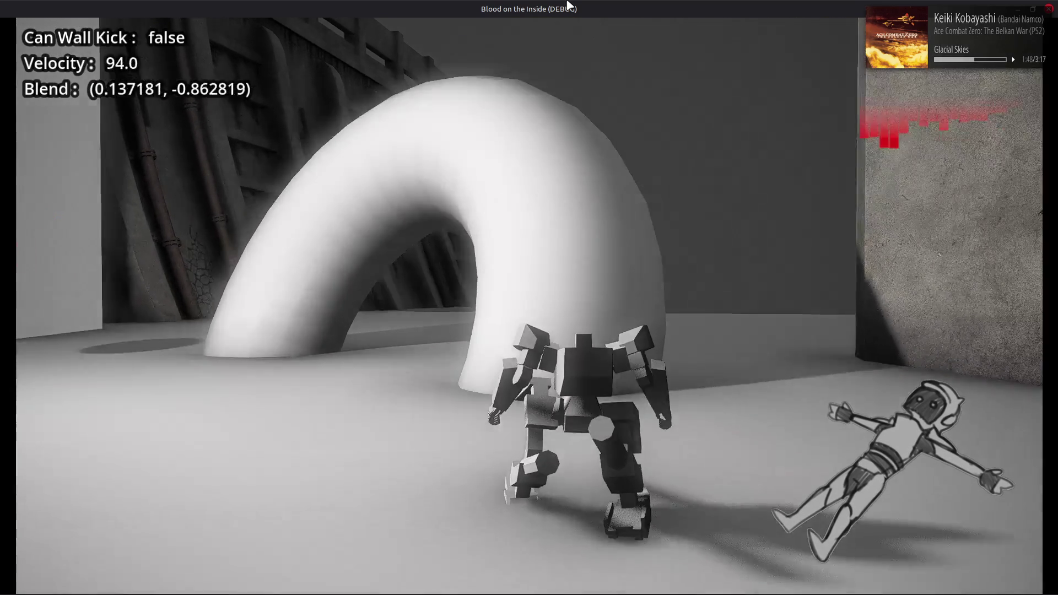
{"action": "key", "text": "space"}
{"action": "key", "text": "a"}
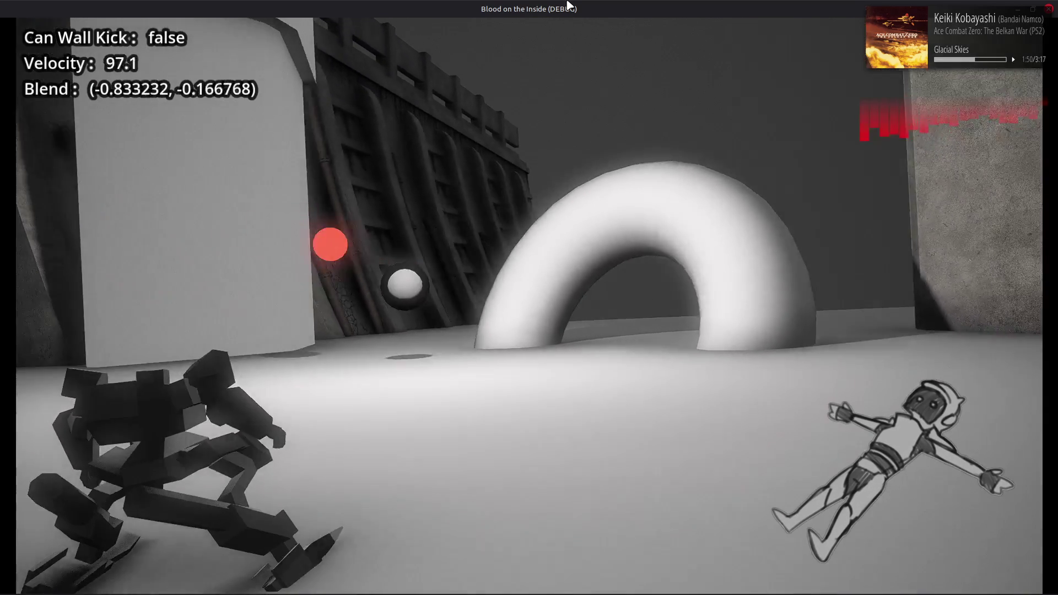
{"action": "key", "text": "d"}
{"action": "key", "text": "a"}
{"action": "key", "text": "d"}
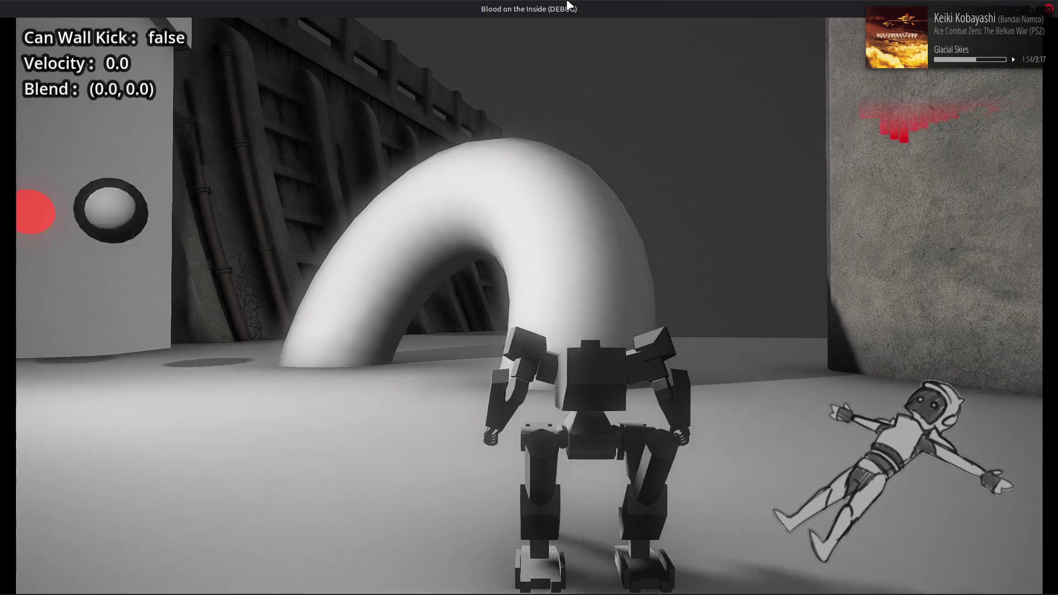
Step: Boost the robot right and left across the arena, then stop the debug game with F8
{"action": "key", "text": "w"}
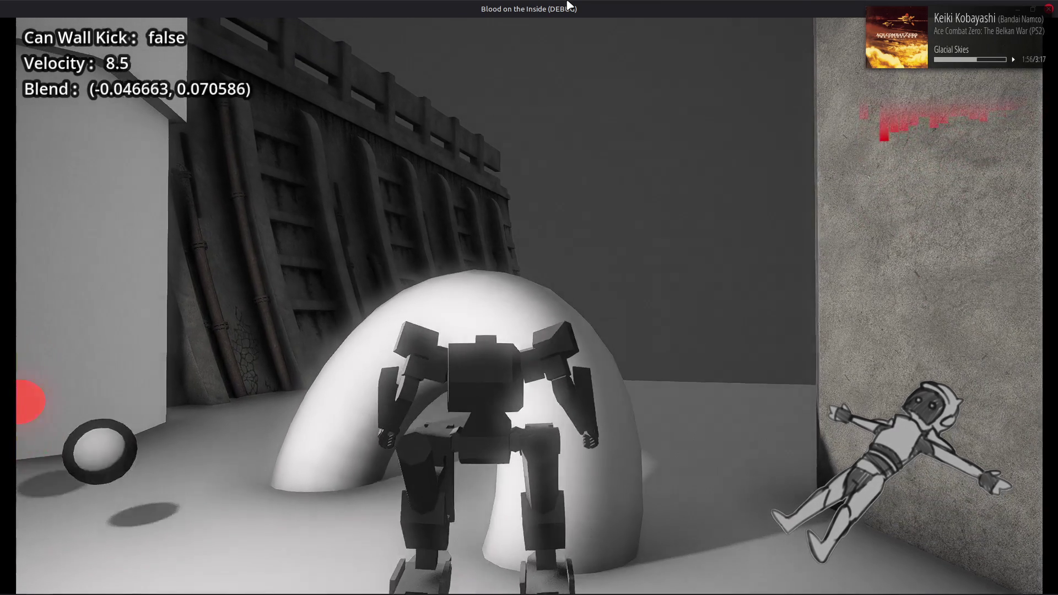
{"action": "key", "text": "s"}
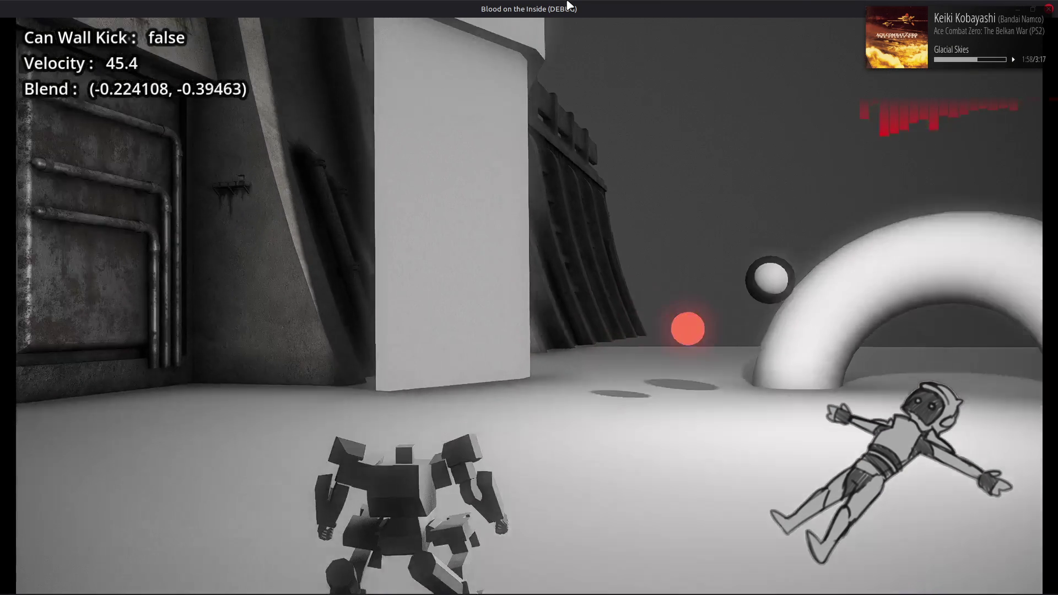
{"action": "key", "text": "d"}
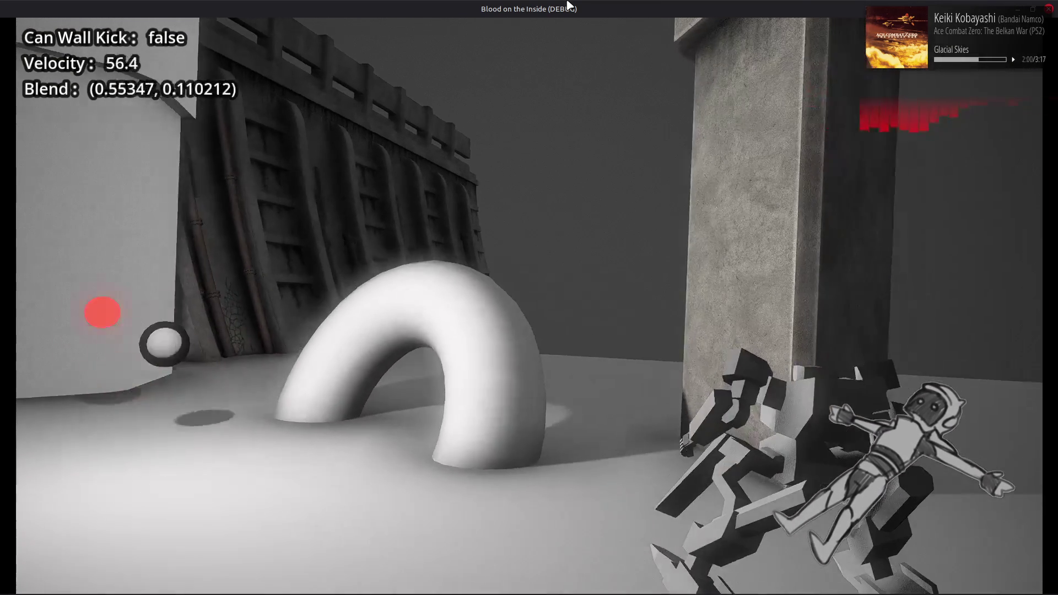
{"action": "key", "text": "a"}
{"action": "key", "text": "d"}
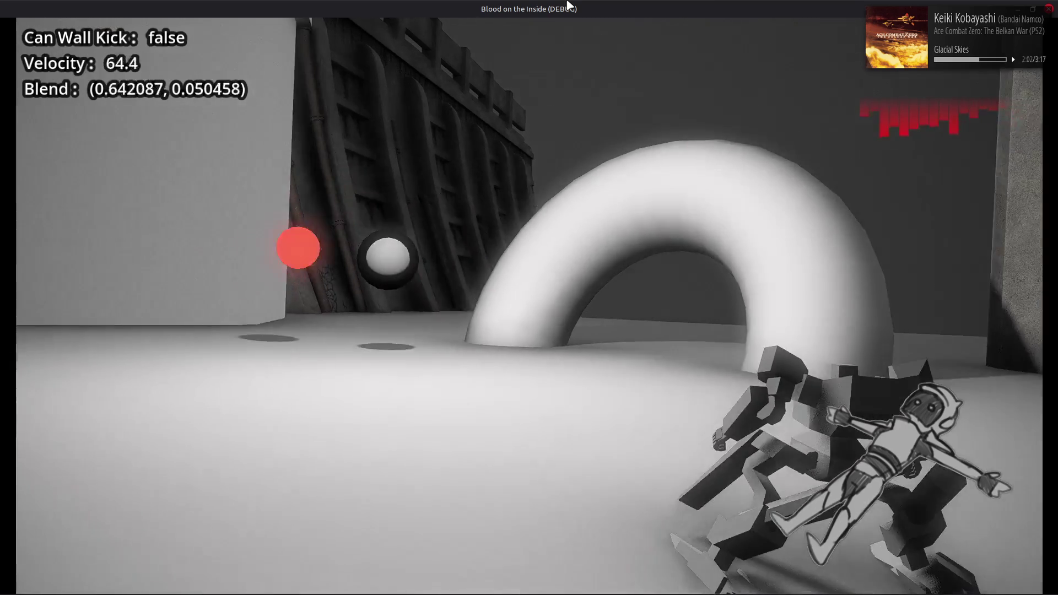
{"action": "key", "text": "a"}
{"action": "key", "text": "d"}
{"action": "key", "text": "a"}
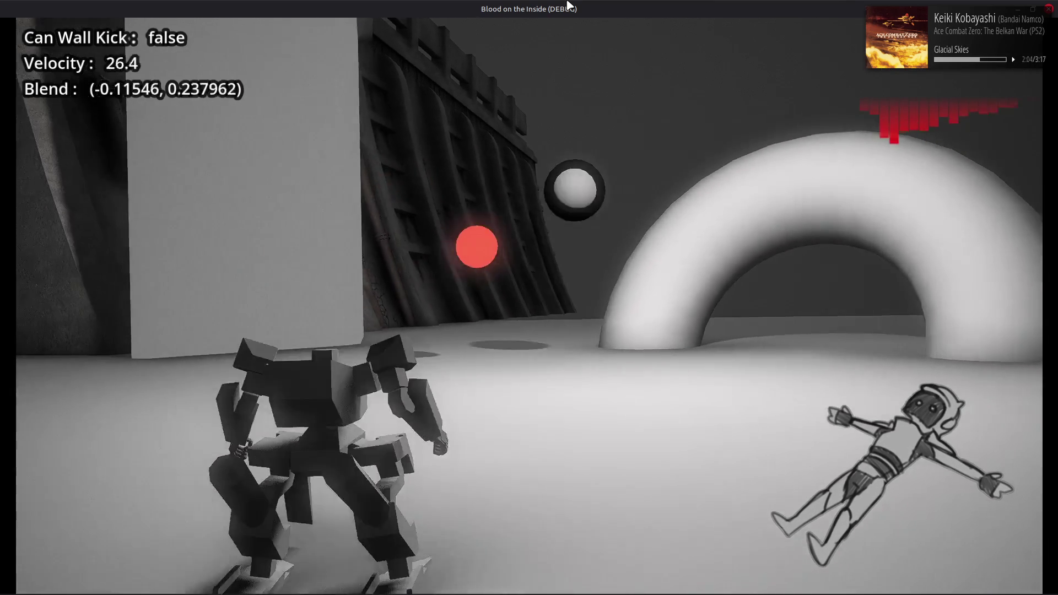
{"action": "key", "text": "d"}
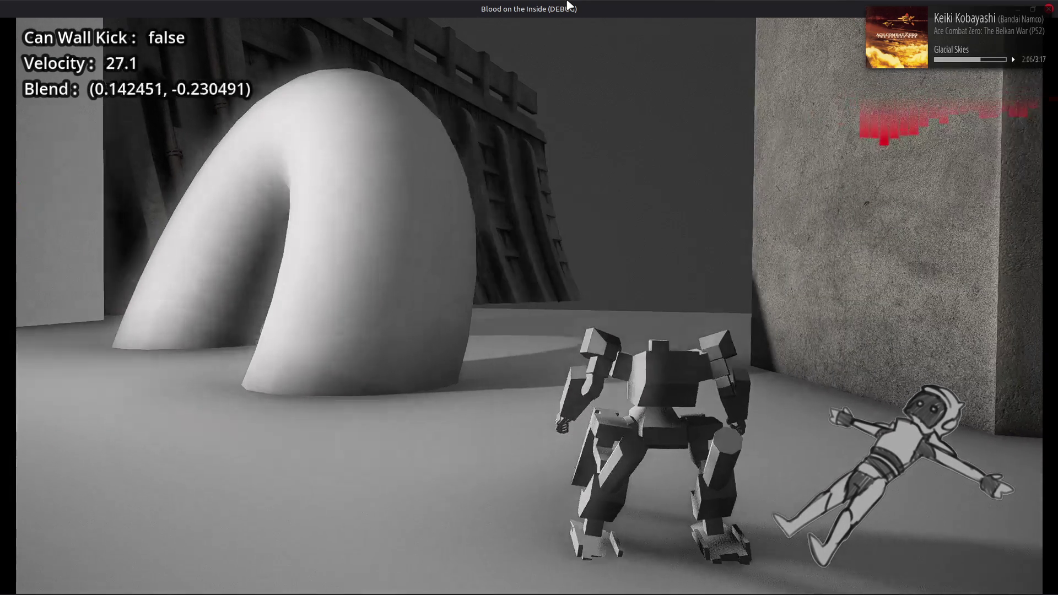
{"action": "key", "text": "a"}
{"action": "key", "text": "d"}
{"action": "key", "text": "a"}
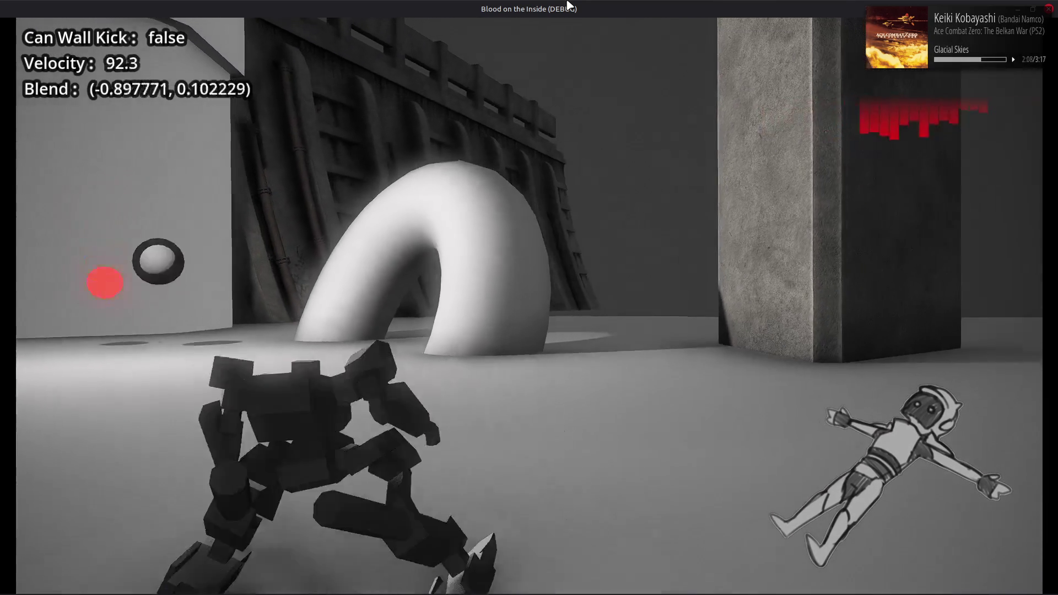
{"action": "key", "text": "w"}
{"action": "key", "text": "F8"}
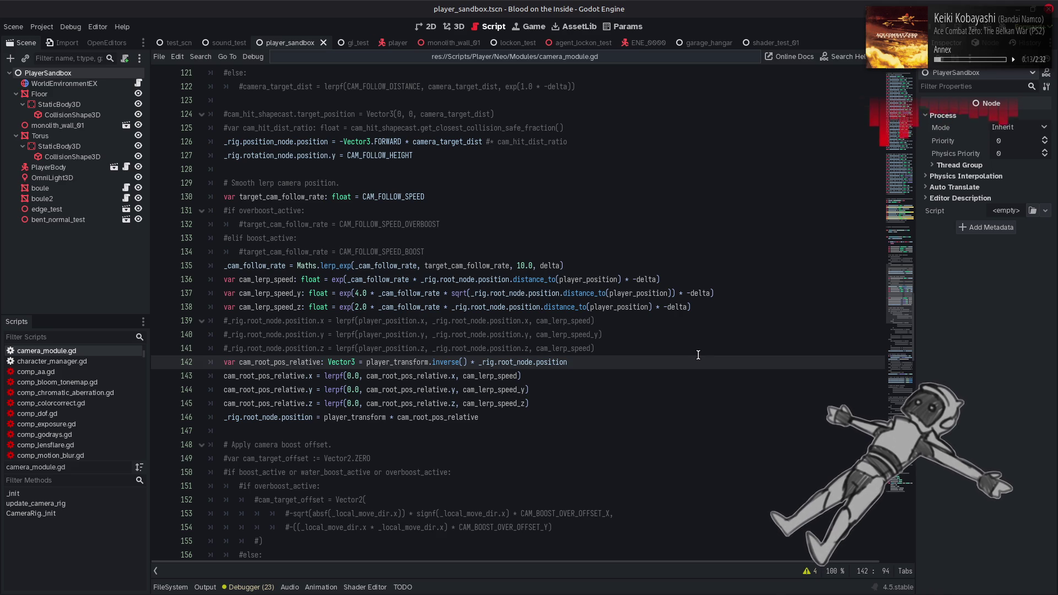
Step: Add a 'var cam_distance: float' line after line 135 holding the rig-to-player distance
{"action": "left_click", "coordinate": [594, 266]}
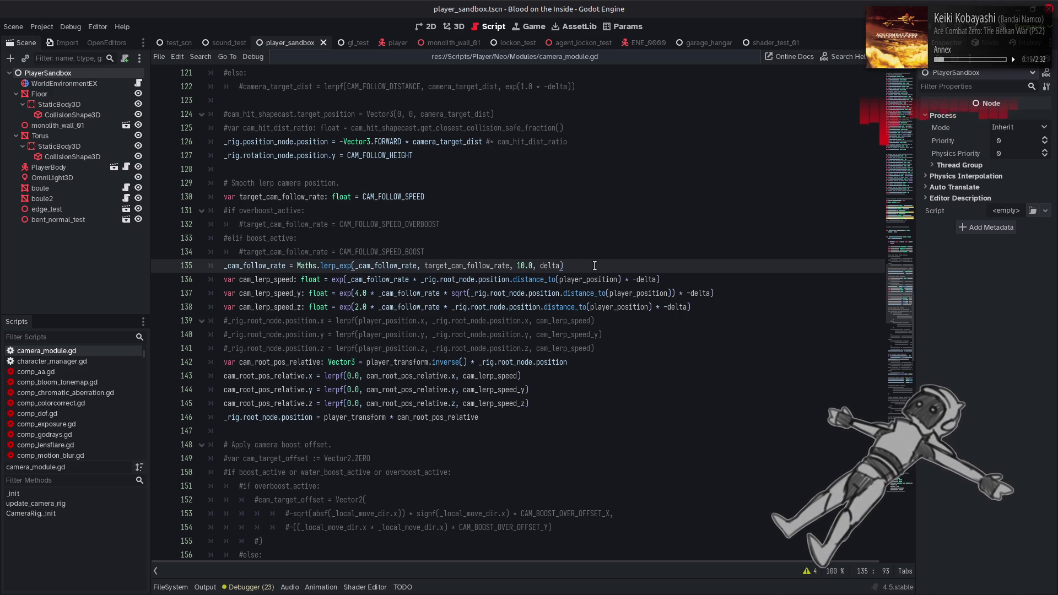
{"action": "mouse_move", "coordinate": [553, 284]}
{"action": "key", "text": "Return"}
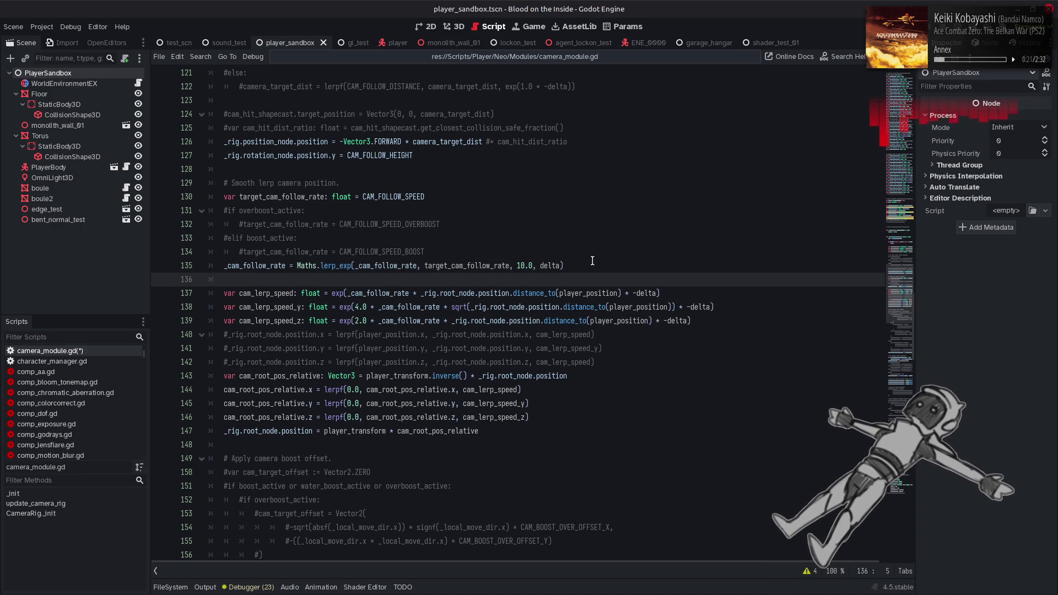
{"action": "type", "text": "var cam_"}
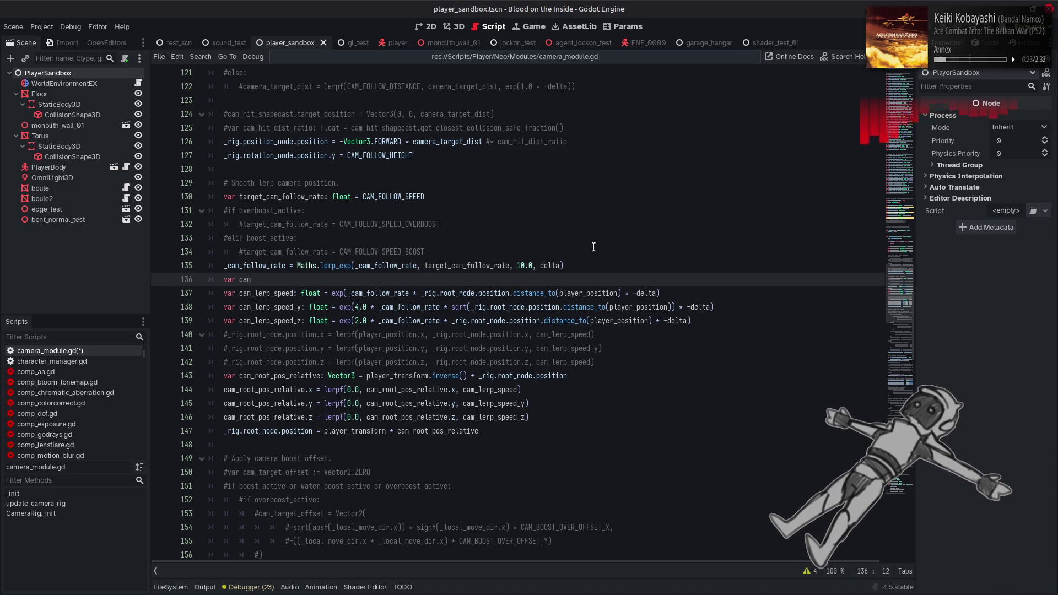
{"action": "type", "text": "dist"}
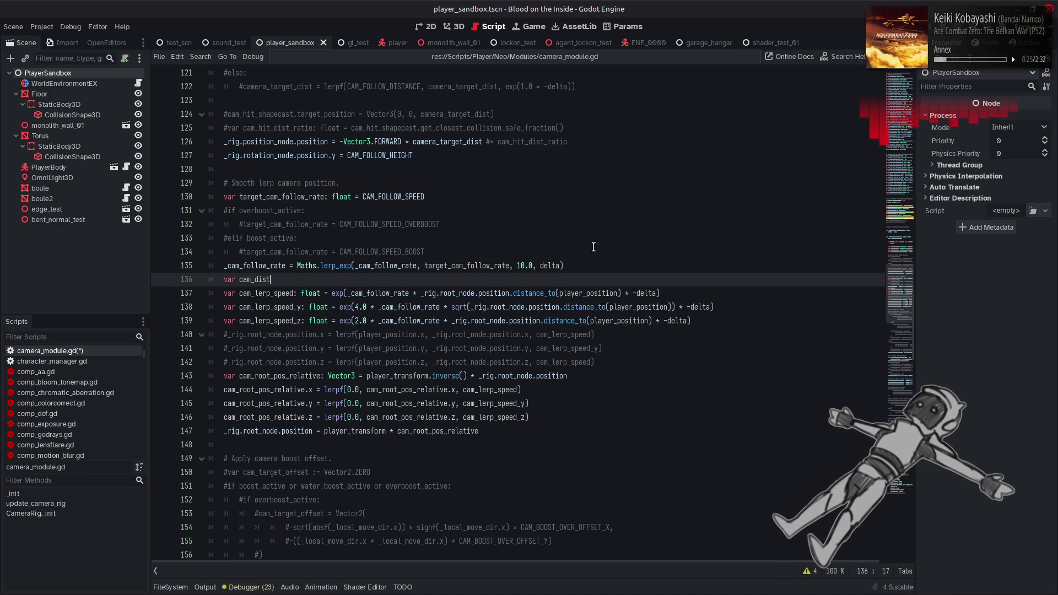
{"action": "type", "text": "ance: float"}
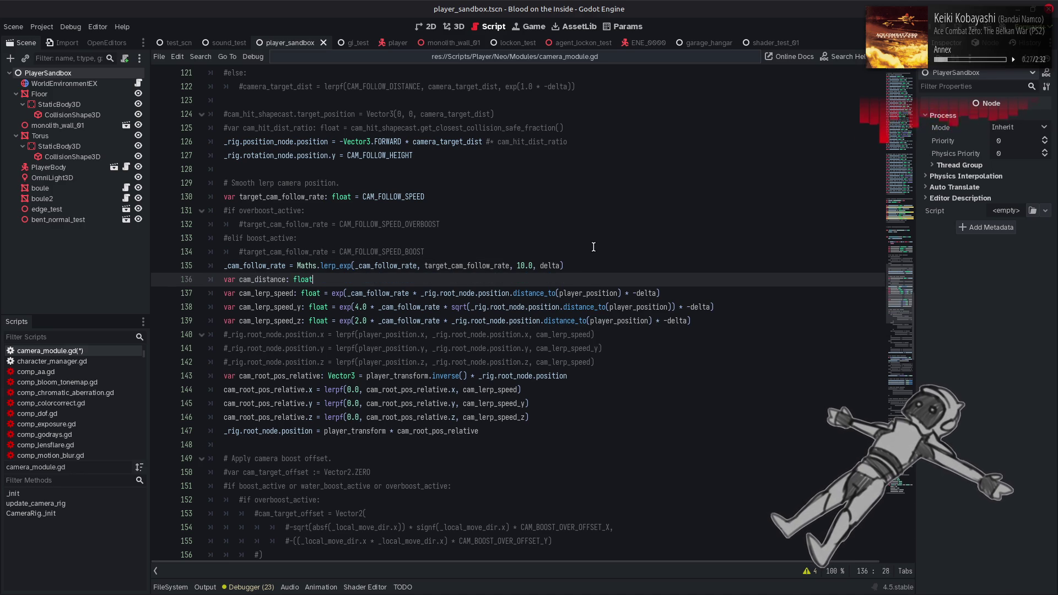
Step: Replace the distance_to expressions on lines 137, 138 and 139 with cam_distance
{"action": "mouse_move", "coordinate": [622, 293]}
{"action": "left_mouse_down"}
{"action": "mouse_move", "coordinate": [476, 301]}
{"action": "mouse_move", "coordinate": [313, 279]}
{"action": "left_mouse_up"}
{"action": "double_click", "coordinate": [261, 279]}
{"action": "key", "text": "ctrl+c"}
{"action": "left_click", "coordinate": [422, 293]}
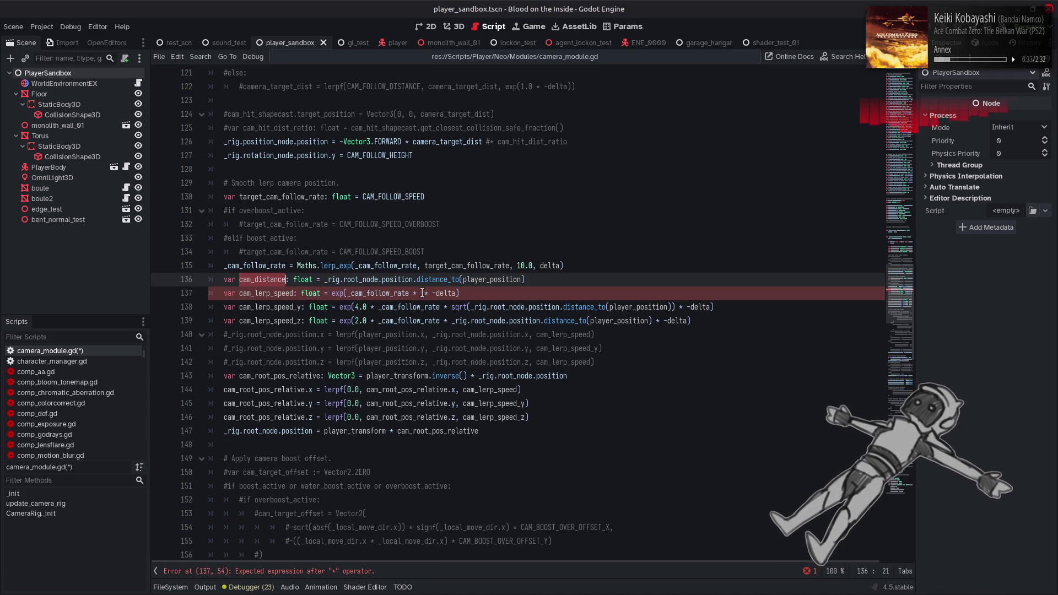
{"action": "key", "text": "ctrl+v"}
{"action": "left_click_drag", "start_coordinate": [471, 307], "coordinate": [672, 308]}
{"action": "key", "text": "ctrl+v"}
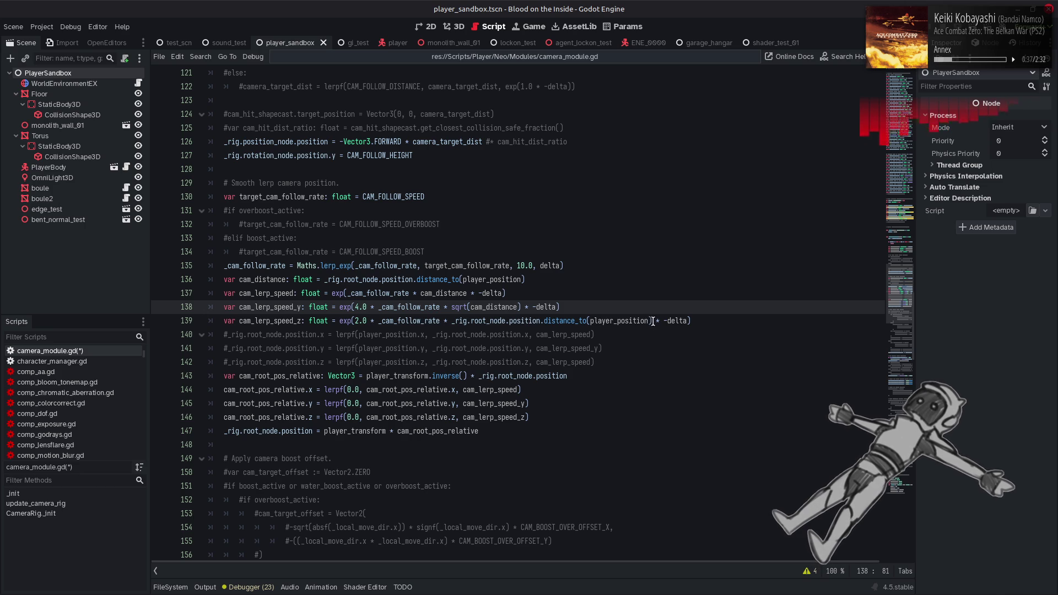
{"action": "left_click", "coordinate": [492, 320]}
{"action": "left_click", "coordinate": [450, 334]}
{"action": "left_click", "coordinate": [452, 321]}
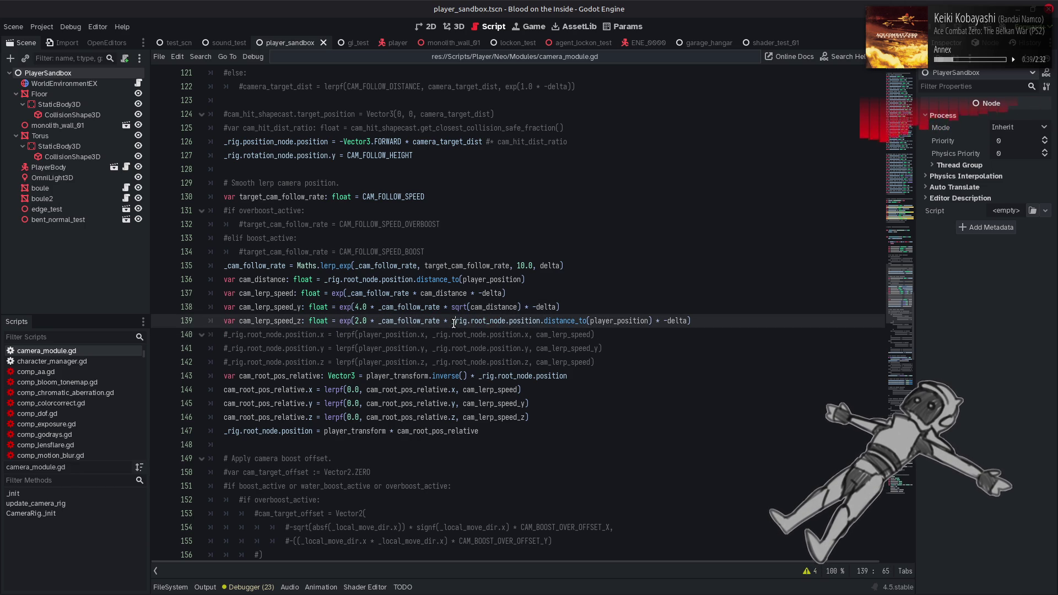
{"action": "left_click_drag", "start_coordinate": [452, 320], "coordinate": [653, 321]}
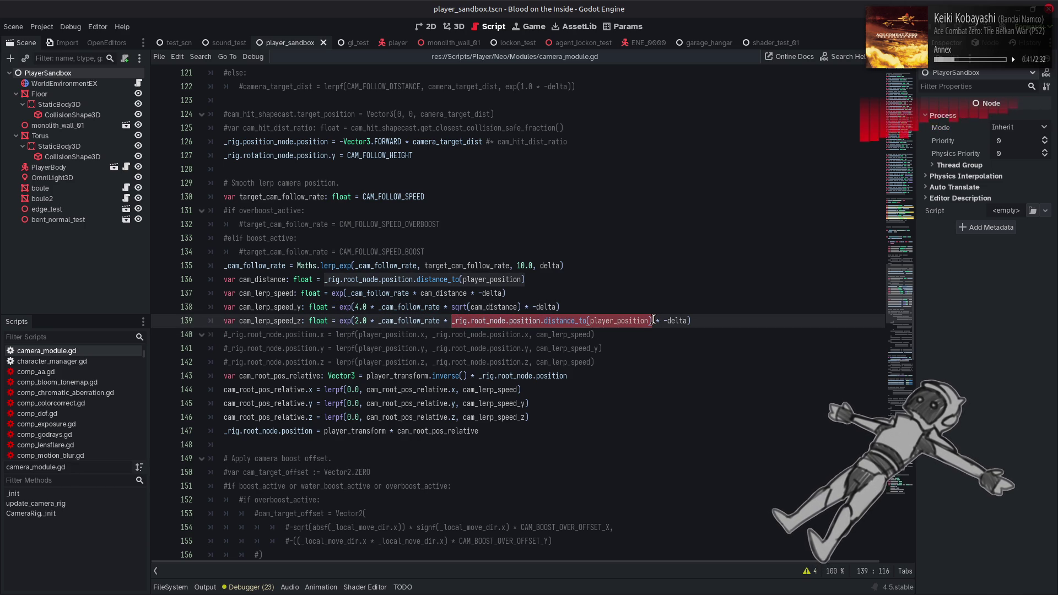
{"action": "key", "text": "ctrl+v"}
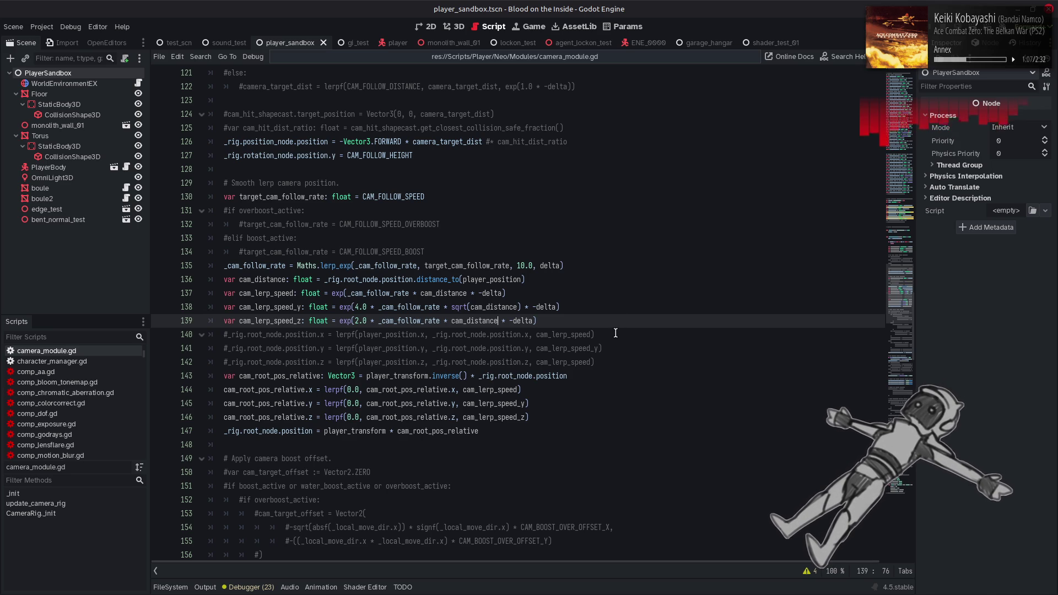
Step: Turn the cam_lerp_speed declaration into a Vector3( with the x term on its own indented line
{"action": "double_click", "coordinate": [341, 380]}
{"action": "double_click", "coordinate": [321, 295]}
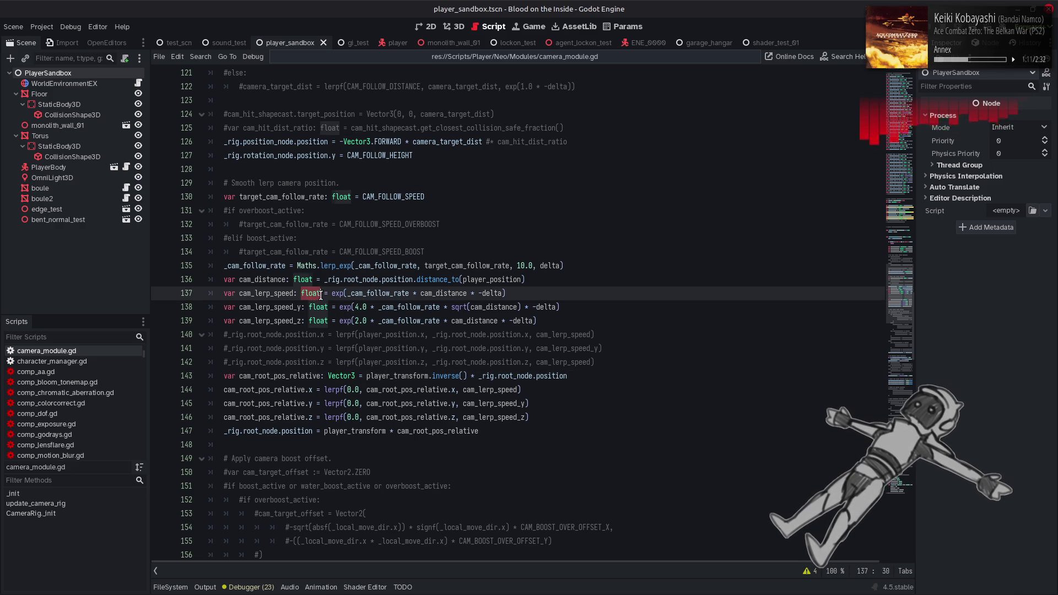
{"action": "key", "text": "BackSpace"}
{"action": "key", "text": "BackSpace"}
{"action": "key", "text": "BackSpace"}
{"action": "key", "text": "Right"}
{"action": "type", "text": ":"}
{"action": "key", "text": "Right"}
{"action": "key", "text": "Right"}
{"action": "type", "text": "cam_distance"}
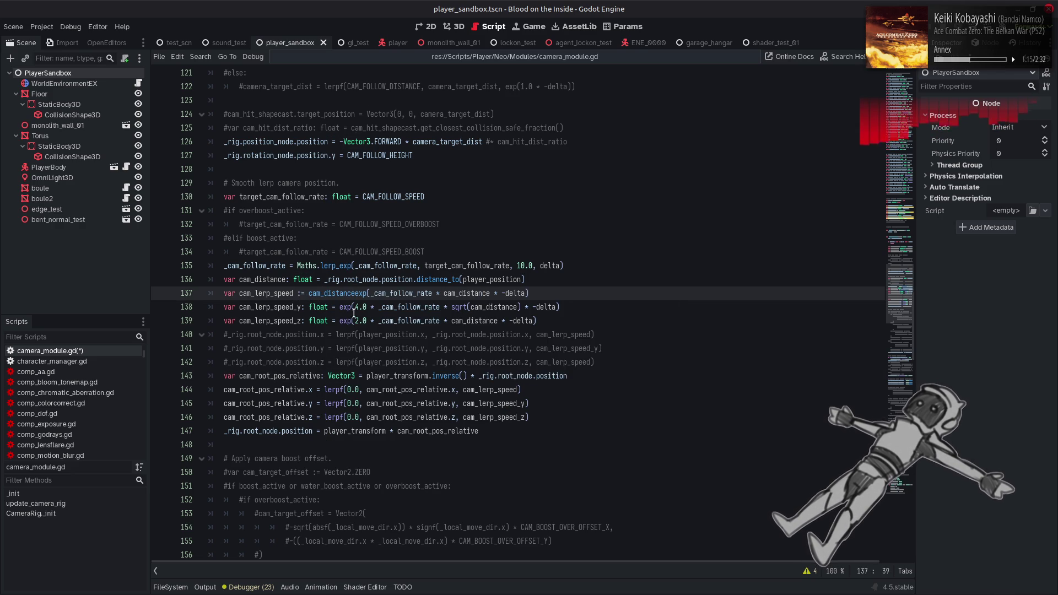
{"action": "key", "text": "ctrl+z"}
{"action": "left_click", "coordinate": [348, 376]}
{"action": "left_click", "coordinate": [310, 294]}
{"action": "type", "text": "Vector3("}
{"action": "key", "text": "Return"}
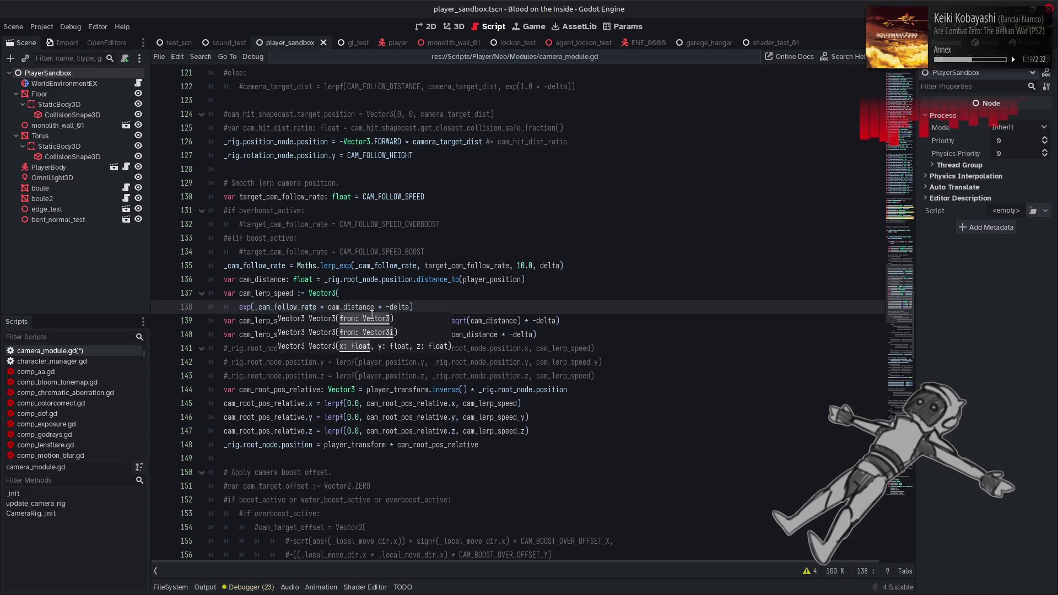
{"action": "key", "text": "End"}
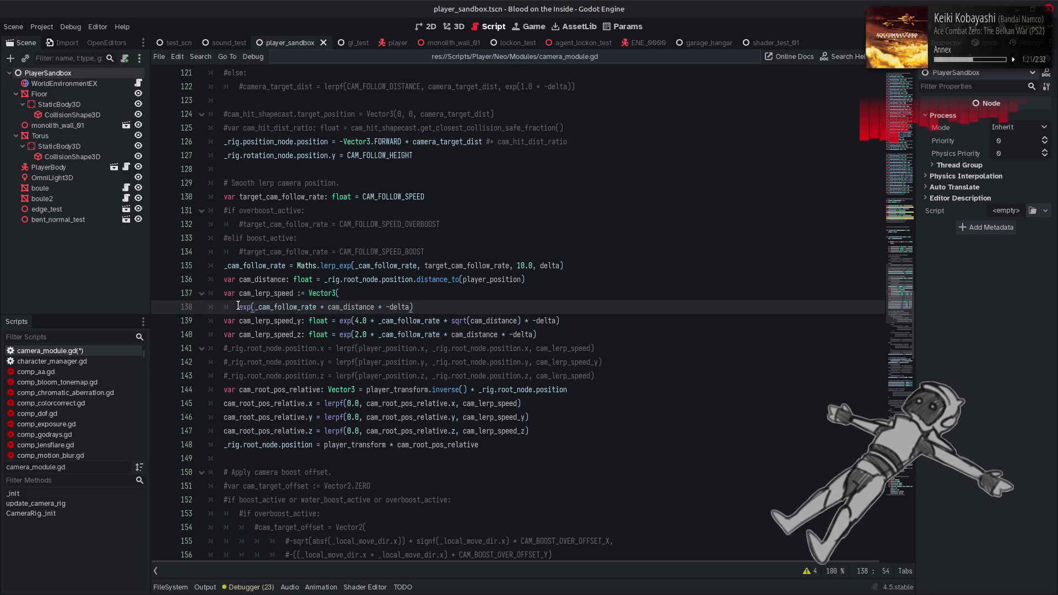
{"action": "key", "text": "Home"}
{"action": "key", "text": "Tab"}
{"action": "key", "text": "End"}
{"action": "type", "text": ","}
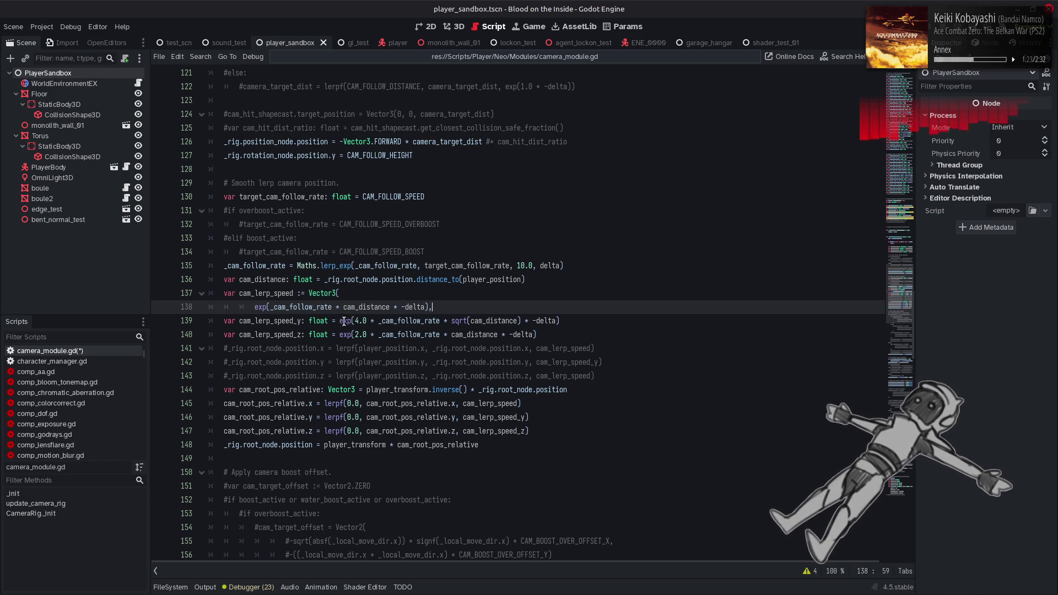
Step: Fold the y and z speed terms into the Vector3 as comma-separated lines and close it with ')'
{"action": "mouse_move", "coordinate": [339, 321]}
{"action": "left_mouse_down"}
{"action": "mouse_move", "coordinate": [223, 322]}
{"action": "mouse_move", "coordinate": [339, 334]}
{"action": "left_mouse_up"}
{"action": "key", "text": "BackSpace"}
{"action": "key", "text": "Tab"}
{"action": "key", "text": "Tab"}
{"action": "key", "text": "BackSpace"}
{"action": "key", "text": "Tab"}
{"action": "key", "text": "Tab"}
{"action": "left_click", "coordinate": [501, 323]}
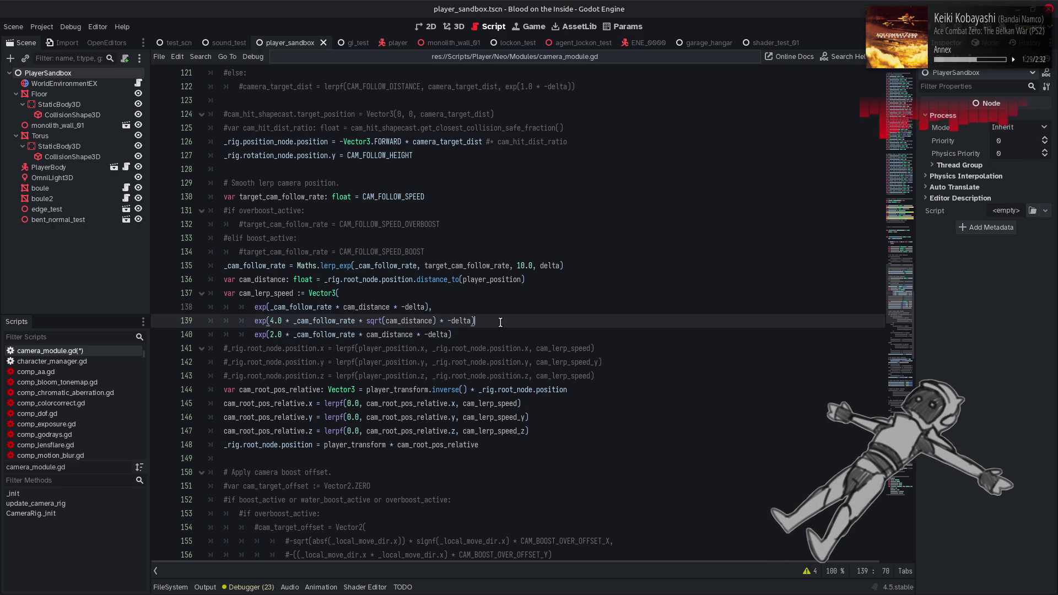
{"action": "type", "text": ","}
{"action": "left_click", "coordinate": [489, 336]}
{"action": "key", "text": "Return"}
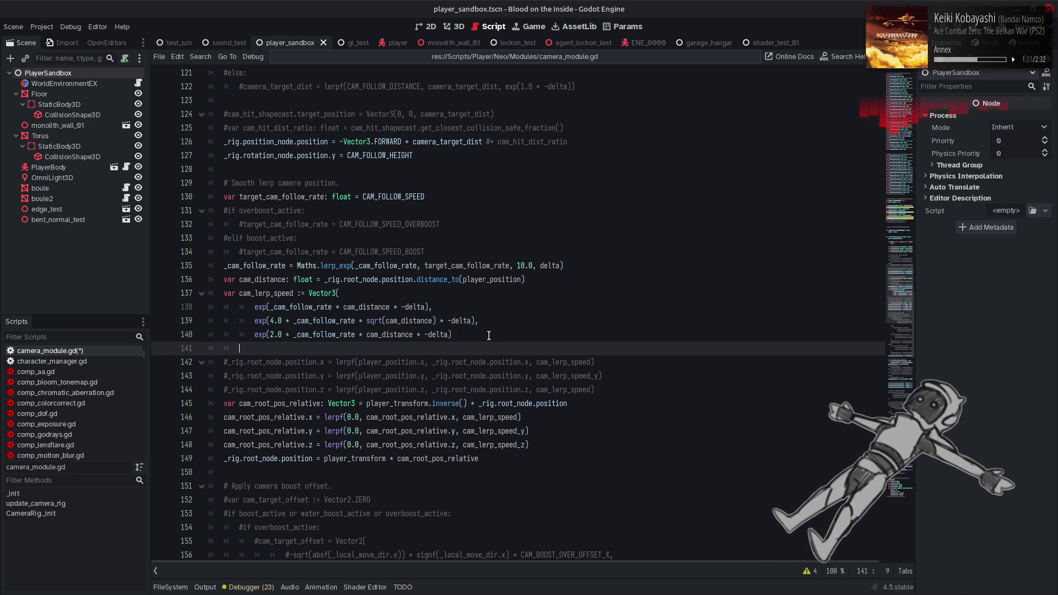
{"action": "type", "text": ")"}
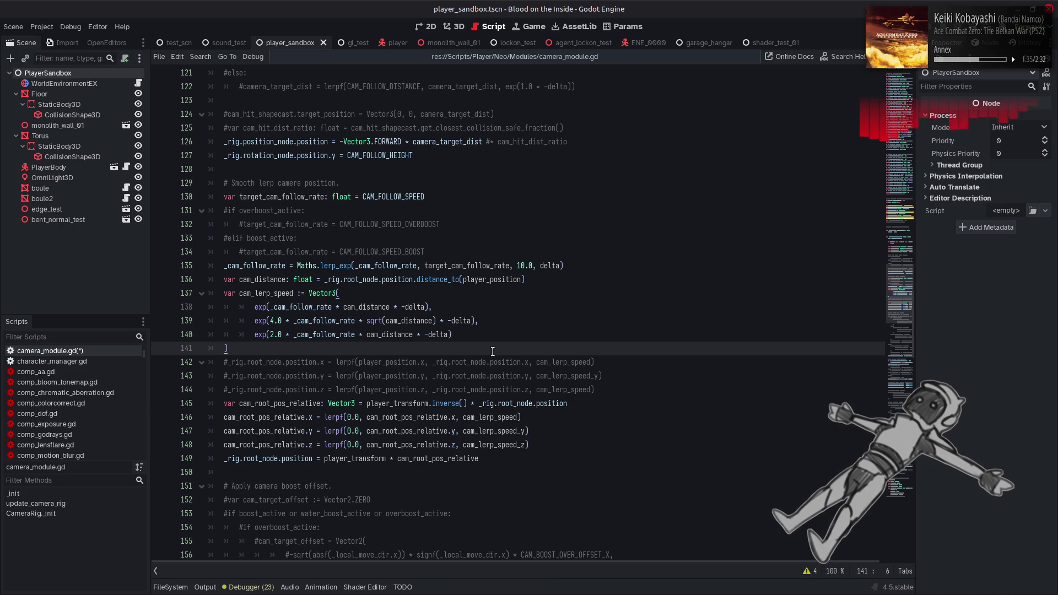
Step: Make the three lerpf calls use cam_lerp_speed.x, cam_lerp_speed.y and cam_lerp_speed.z
{"action": "double_click", "coordinate": [267, 294]}
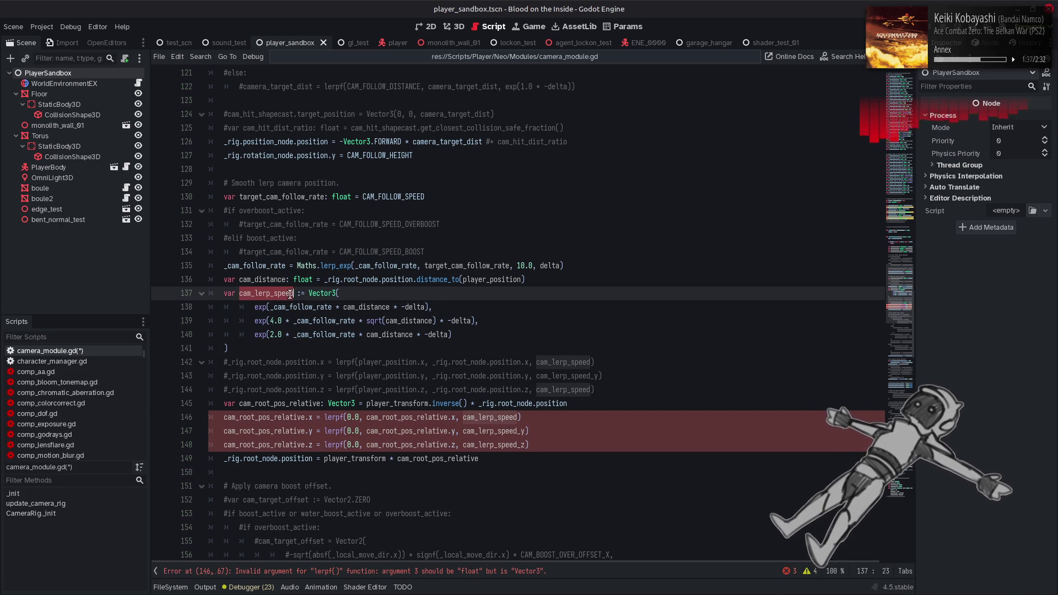
{"action": "left_click", "coordinate": [504, 430]}
{"action": "key", "text": "End"}
{"action": "key", "text": "Left"}
{"action": "key", "text": "BackSpace"}
{"action": "key", "text": "BackSpace"}
{"action": "type", "text": ".y"}
{"action": "left_click", "coordinate": [518, 417]}
{"action": "type", "text": ".x"}
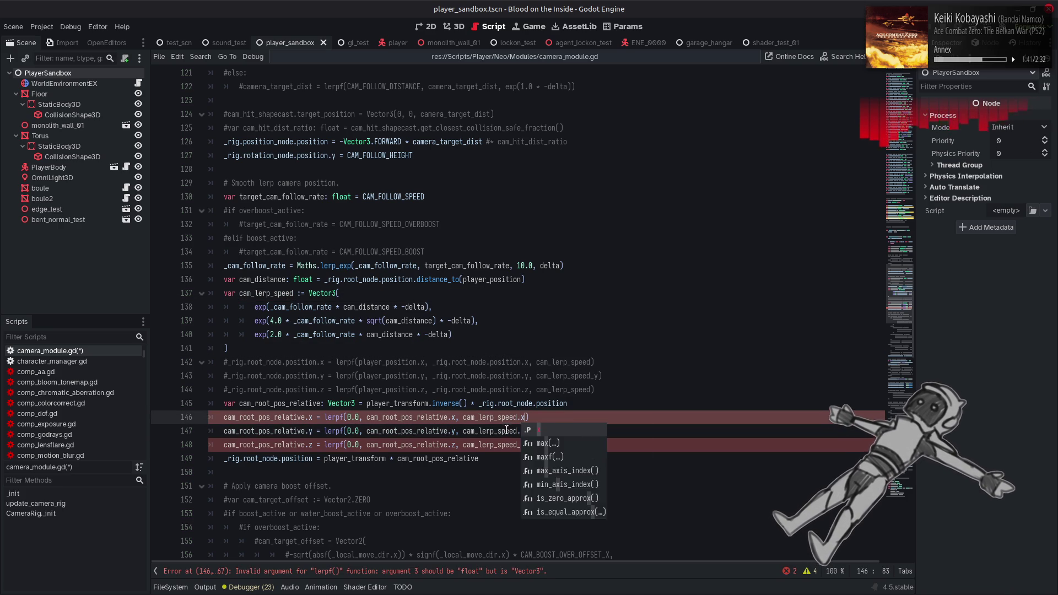
{"action": "left_click", "coordinate": [509, 444]}
{"action": "key", "text": "End"}
{"action": "key", "text": "Left"}
{"action": "key", "text": "BackSpace"}
{"action": "key", "text": "BackSpace"}
{"action": "type", "text": ".z"}
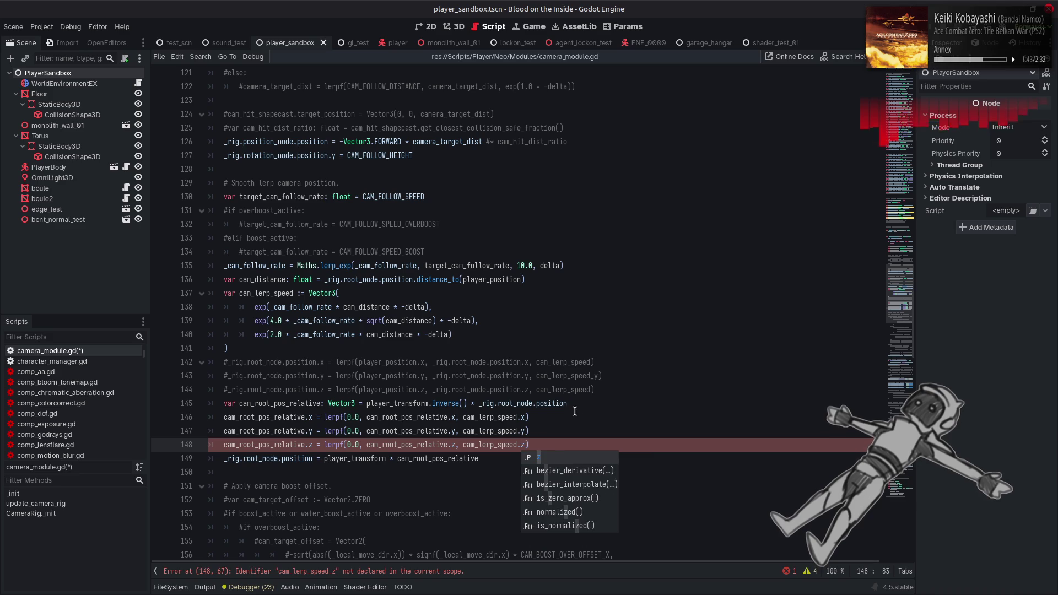
Step: Delete the three commented-out root-node lerp lines and save camera_module.gd
{"action": "left_click_drag", "start_coordinate": [604, 390], "coordinate": [116, 368]}
{"action": "key", "text": "BackSpace"}
{"action": "key", "text": "BackSpace"}
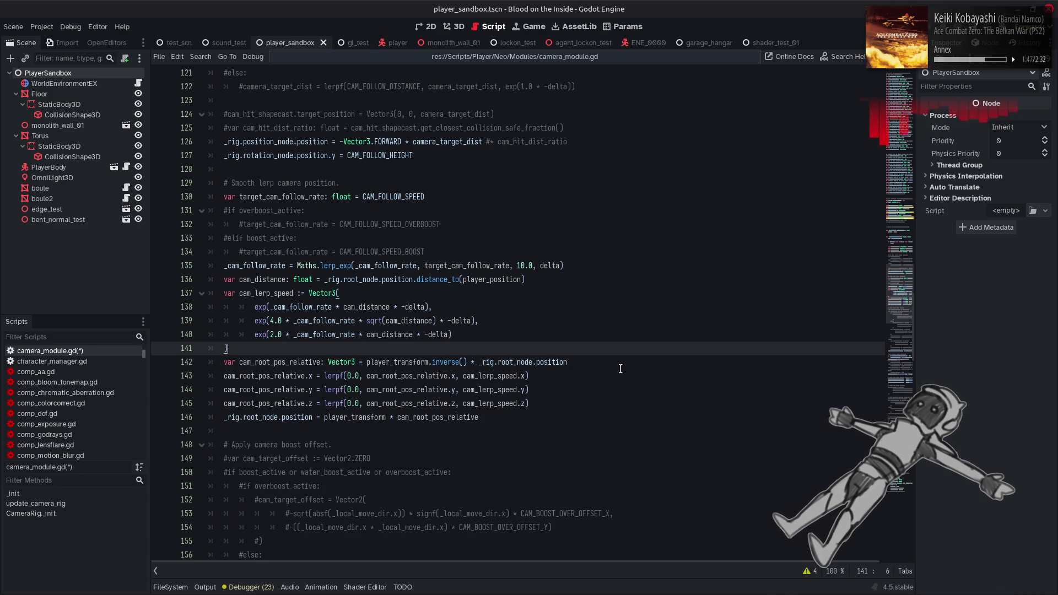
{"action": "key", "text": "ctrl+s"}
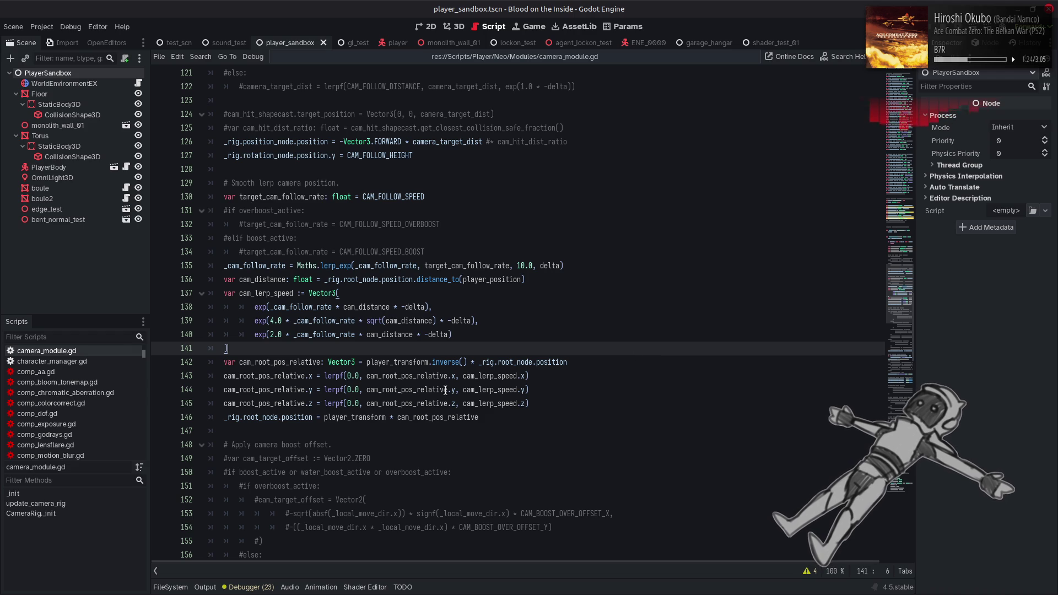
Step: Change the assignments on lines 143, 144 and 145 from '=' to '*='
{"action": "left_click", "coordinate": [318, 377]}
{"action": "type", "text": "*"}
{"action": "left_click", "coordinate": [318, 390]}
{"action": "type", "text": "*"}
{"action": "left_click", "coordinate": [317, 404]}
{"action": "type", "text": "*"}
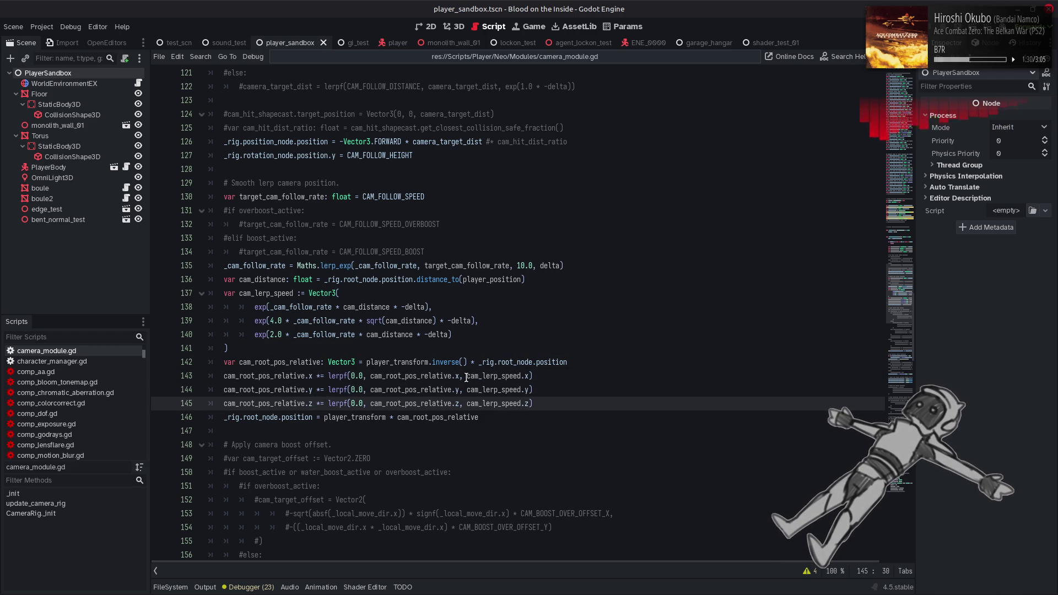
Step: Make line 143 read 'cam_root_pos_relative *= cam_lerp_speed' and delete the .y/.z lines
{"action": "key", "text": "Up"}
{"action": "key", "text": "Up"}
{"action": "key", "text": "Left"}
{"action": "key", "text": "BackSpace"}
{"action": "key", "text": "BackSpace"}
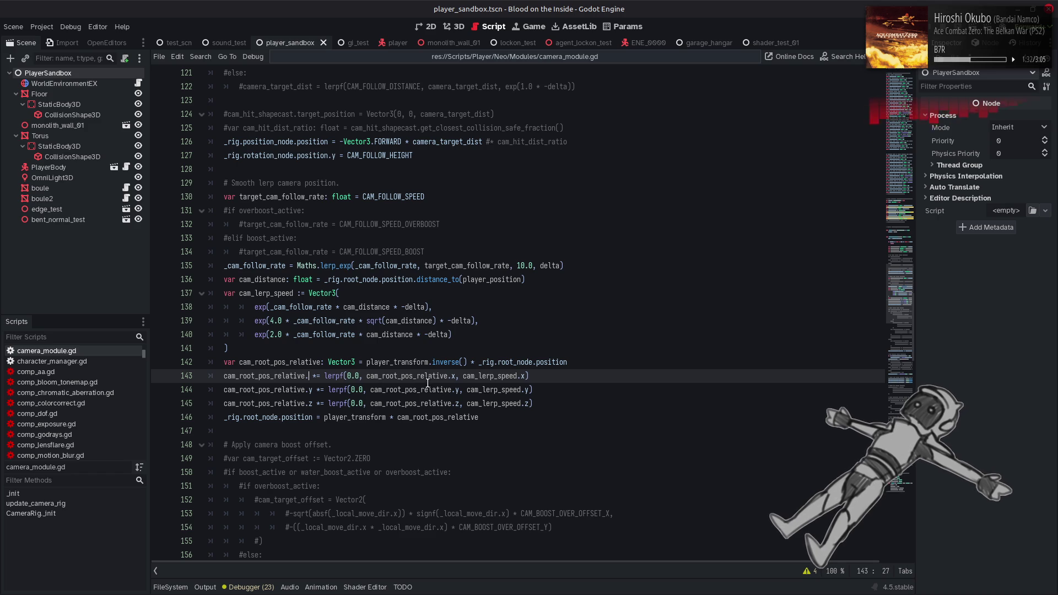
{"action": "double_click", "coordinate": [466, 376]}
{"action": "key", "text": "ctrl+c"}
{"action": "mouse_move", "coordinate": [320, 376]}
{"action": "left_mouse_down"}
{"action": "mouse_move", "coordinate": [543, 380]}
{"action": "mouse_move", "coordinate": [530, 396]}
{"action": "mouse_move", "coordinate": [511, 381]}
{"action": "left_mouse_up"}
{"action": "key", "text": "ctrl+v"}
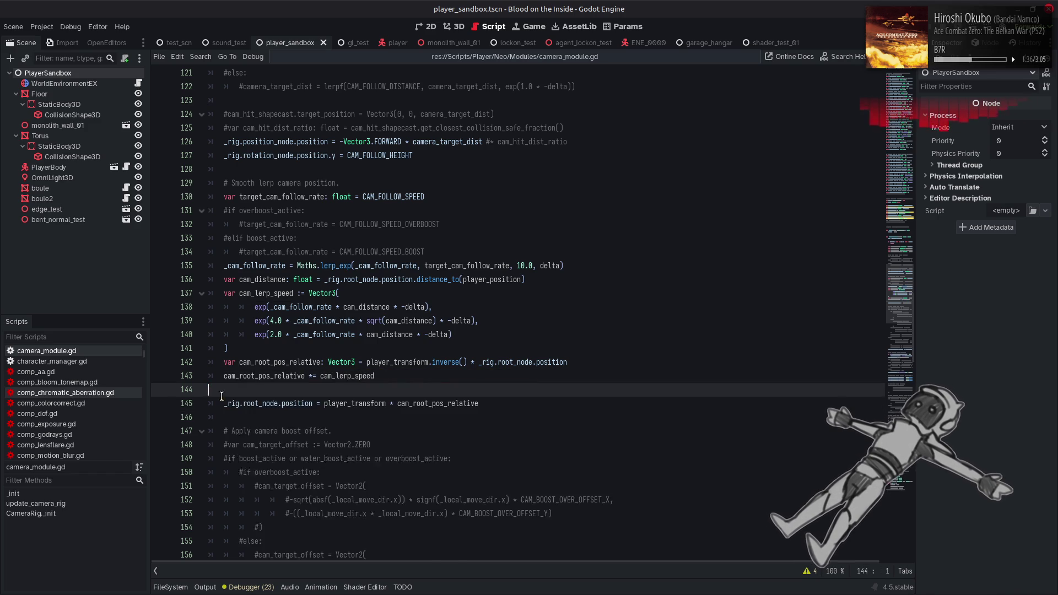
{"action": "key", "text": "BackSpace"}
Step: Save the script and run the debug game
{"action": "key", "text": "ctrl+s"}
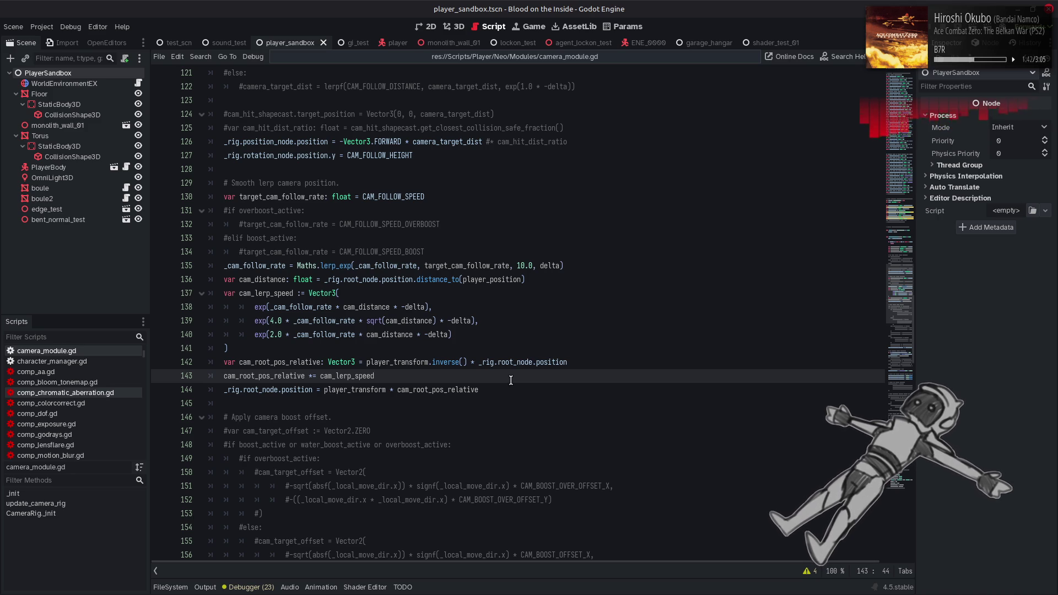
{"action": "mouse_move", "coordinate": [562, 362]}
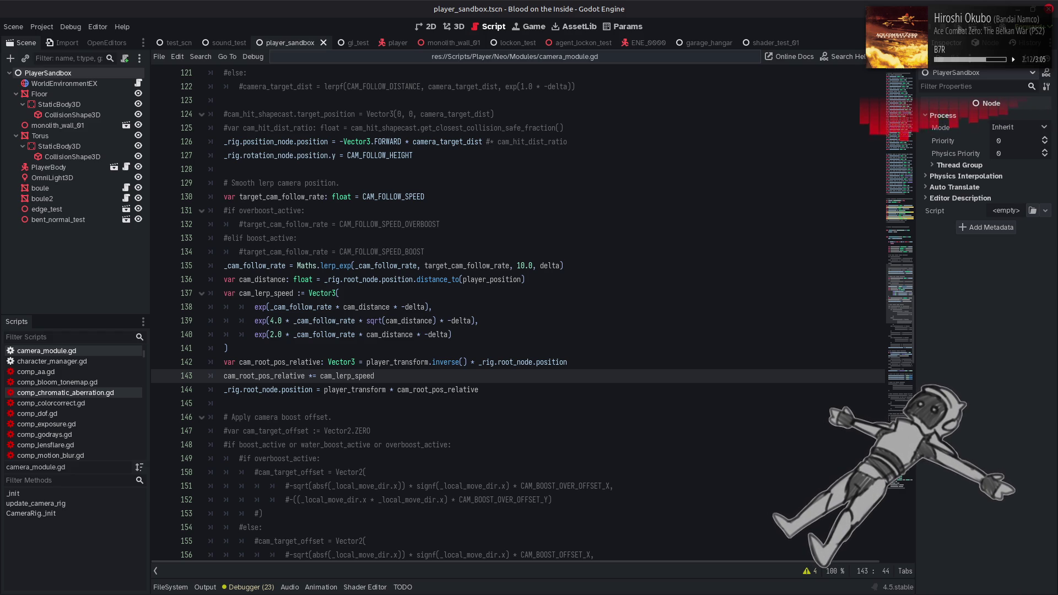
{"action": "key", "text": "F6"}
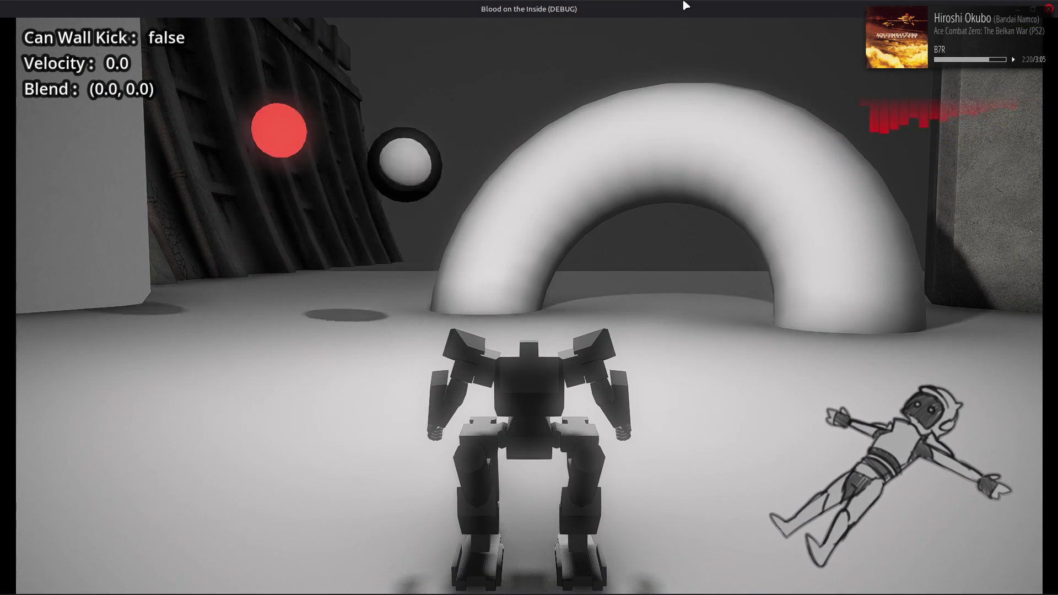
Step: Boost the robot across the arena and drive it forward and backward repeatedly
{"action": "key", "text": "d"}
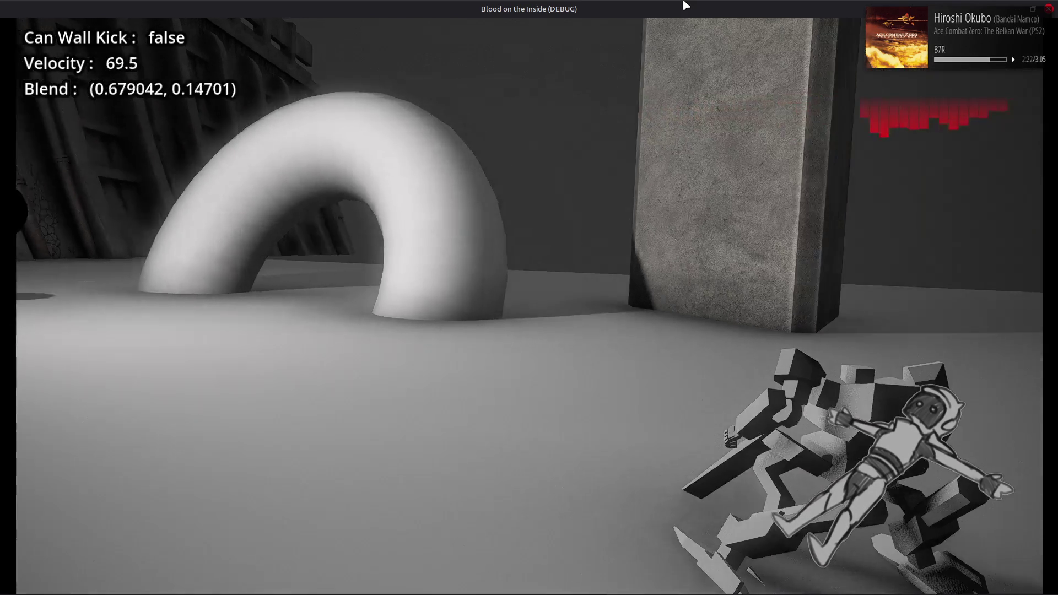
{"action": "key", "text": "a"}
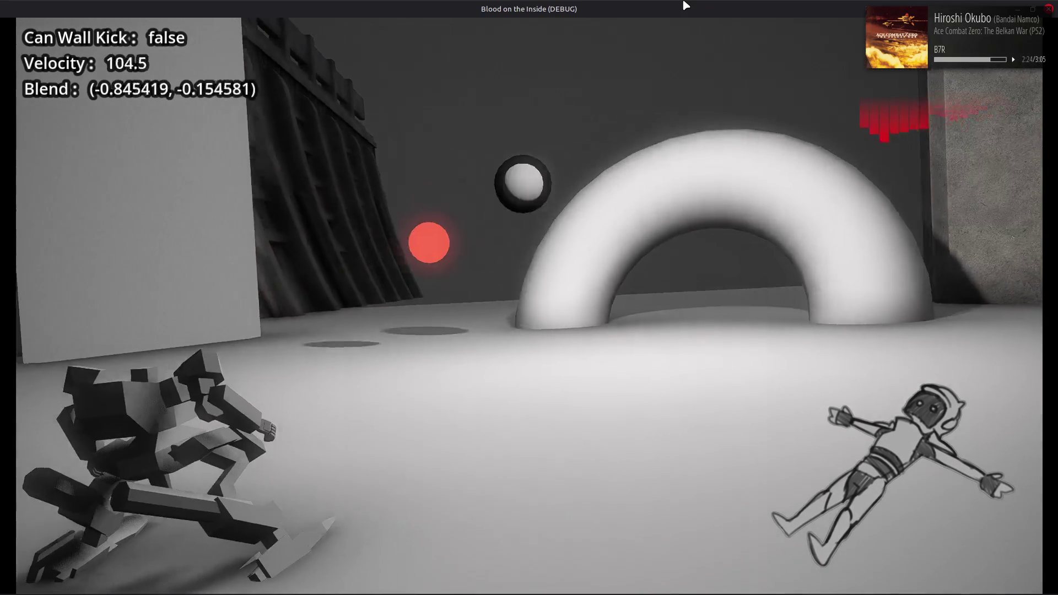
{"action": "key", "text": "d"}
{"action": "key", "text": "s"}
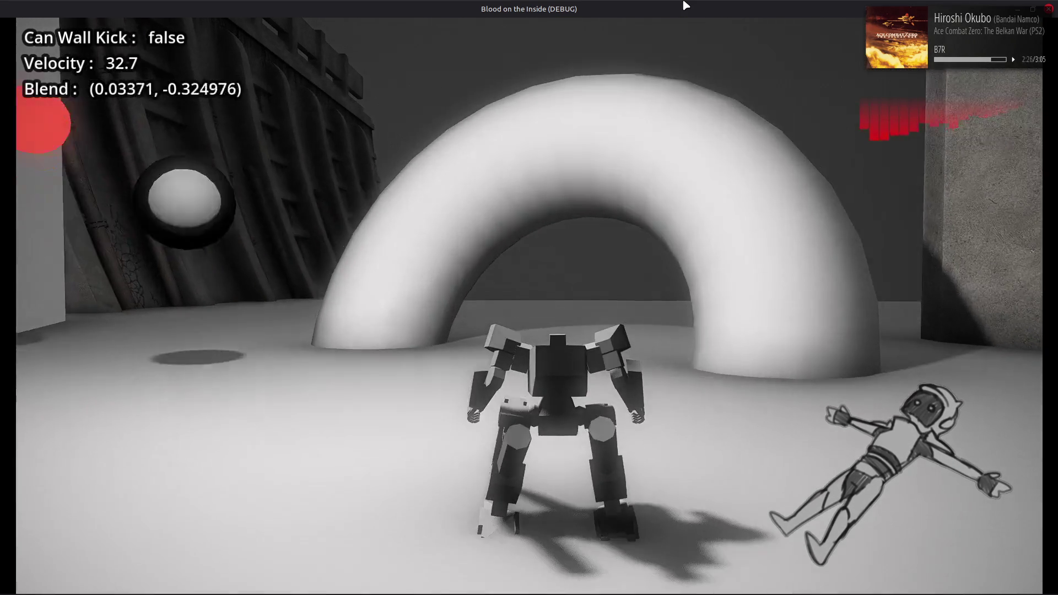
{"action": "key", "text": "w"}
{"action": "key", "text": "s"}
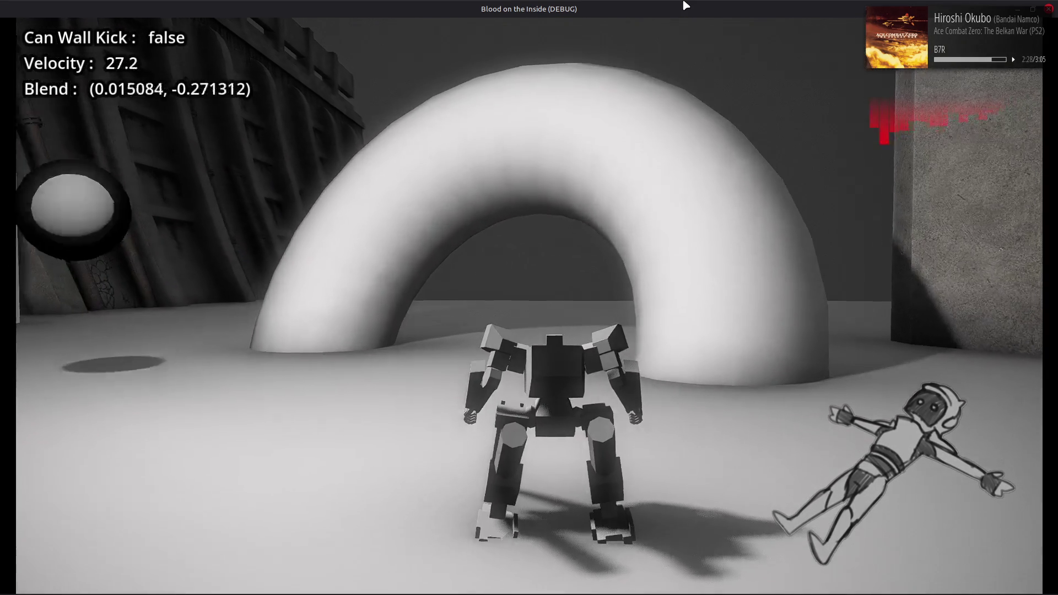
{"action": "key", "text": "w"}
{"action": "key", "text": "s"}
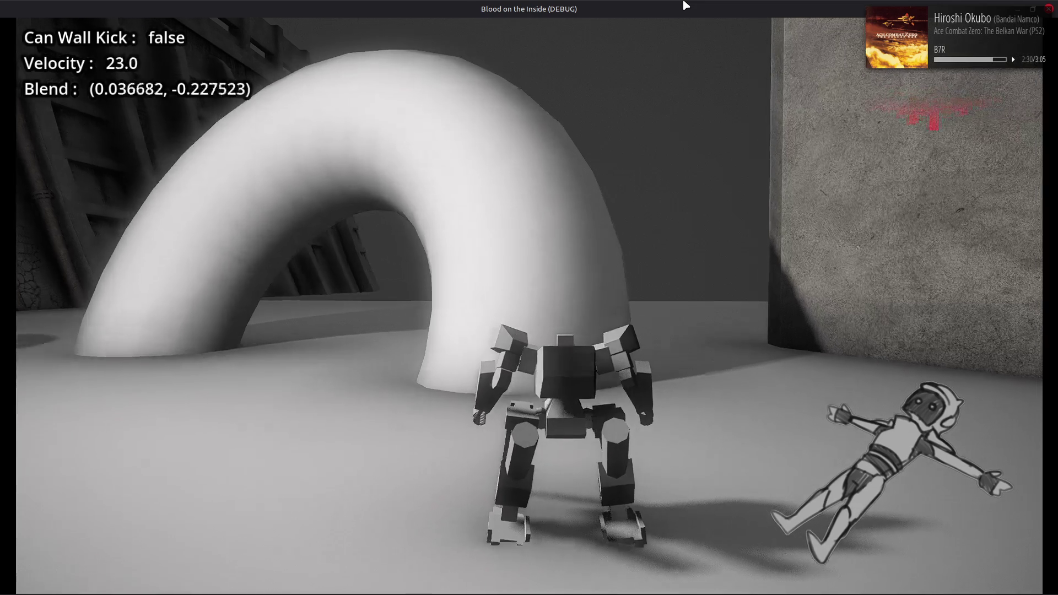
{"action": "key", "text": "w"}
Step: Dash the robot left and right several times, then close the debug game window
{"action": "key", "text": "a"}
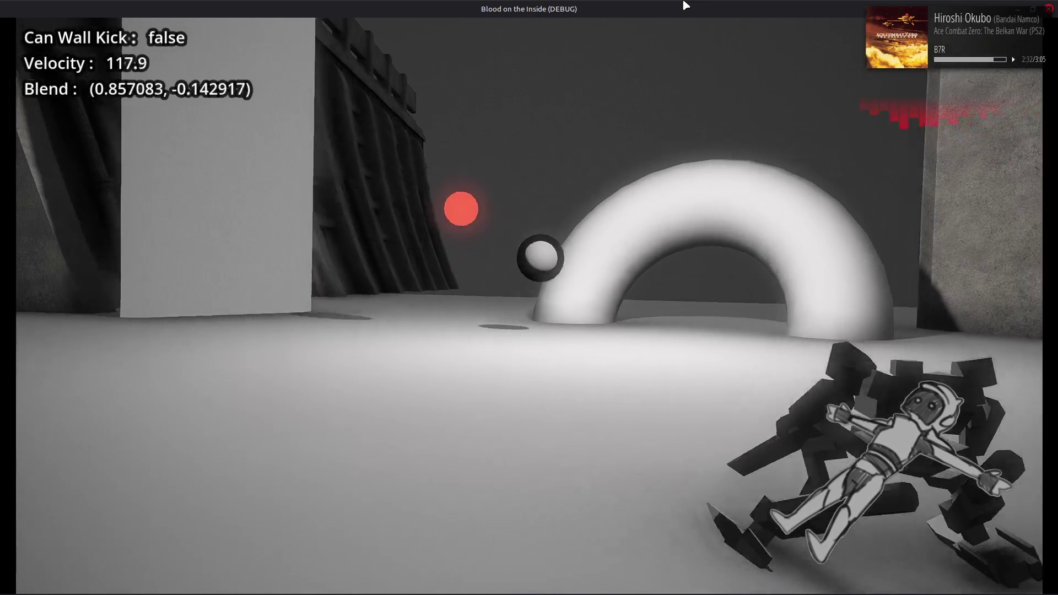
{"action": "key", "text": "a"}
{"action": "key", "text": "d"}
{"action": "key", "text": "a"}
{"action": "key", "text": "d"}
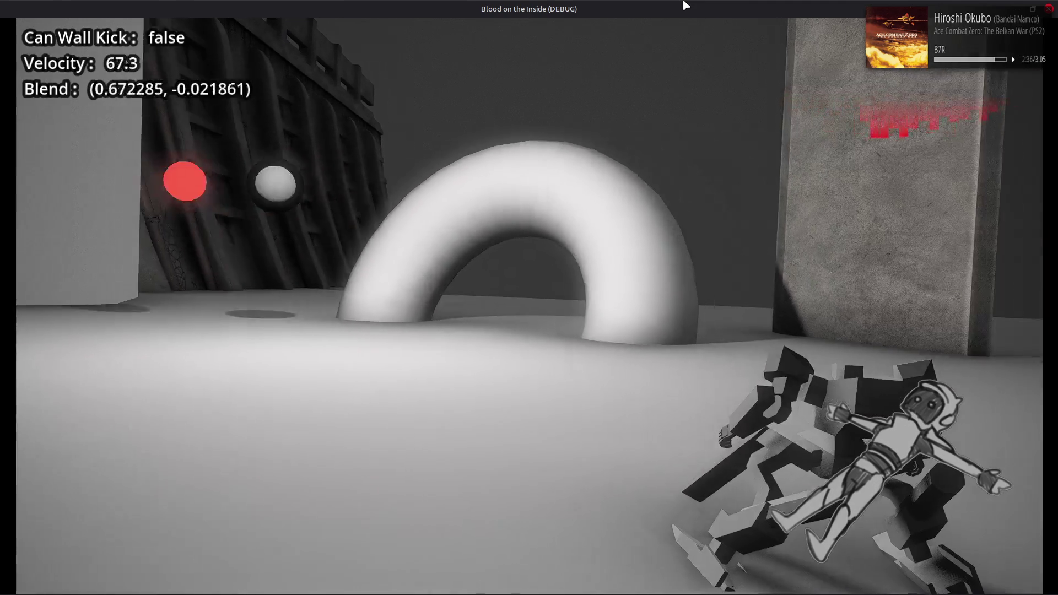
{"action": "key", "text": "a"}
{"action": "key", "text": "d"}
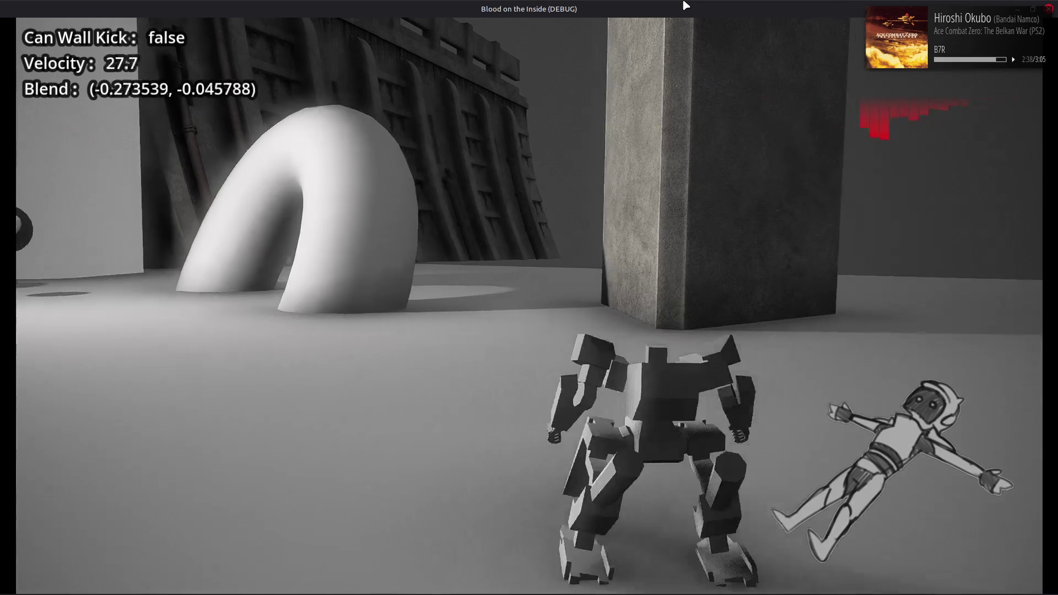
{"action": "key", "text": "a"}
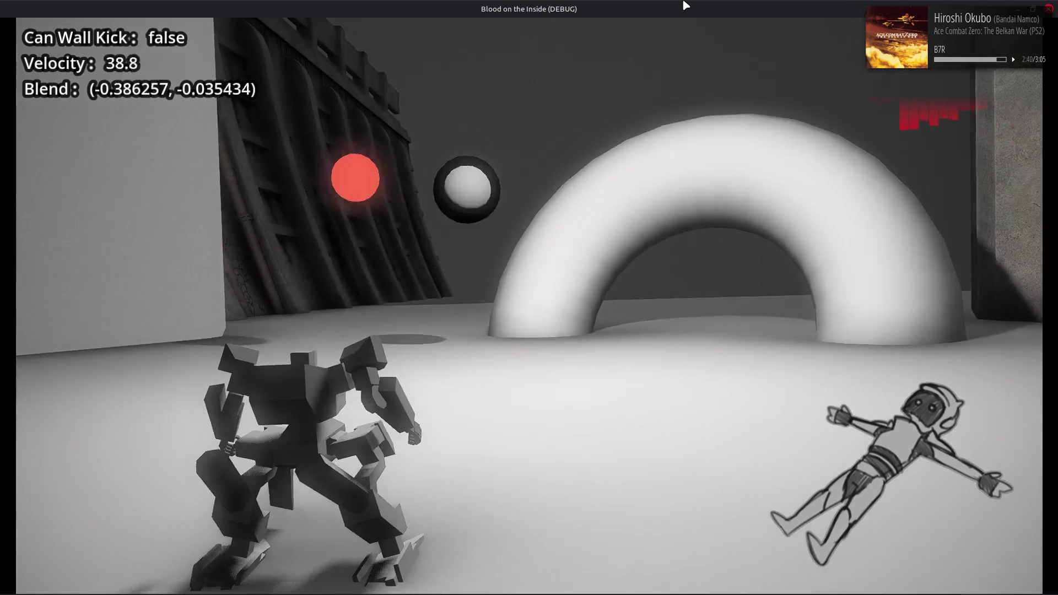
{"action": "key", "text": "d"}
{"action": "key", "text": "a"}
{"action": "key", "text": "d"}
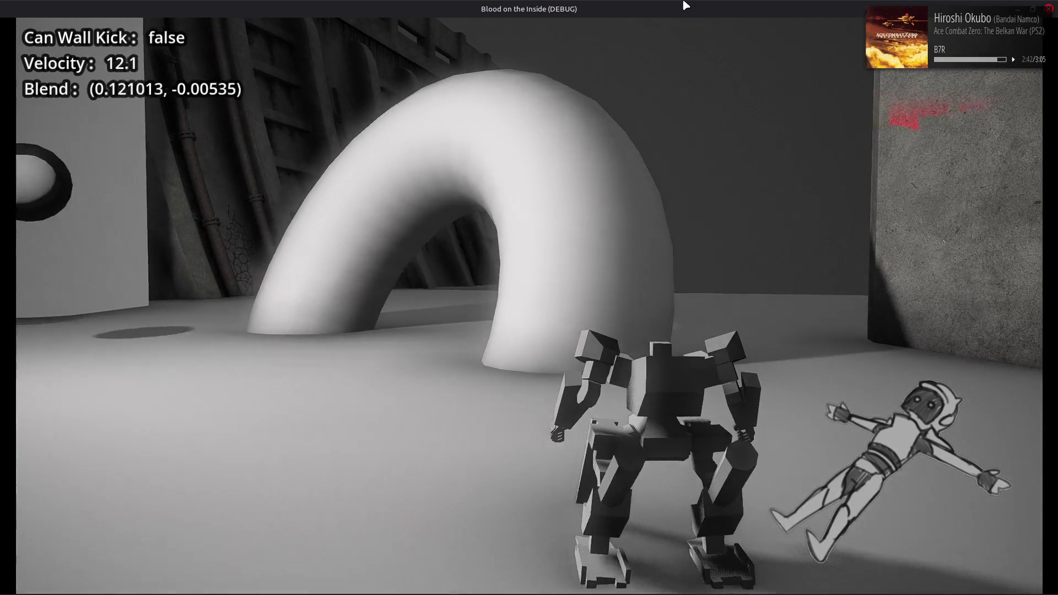
{"action": "key", "text": "a"}
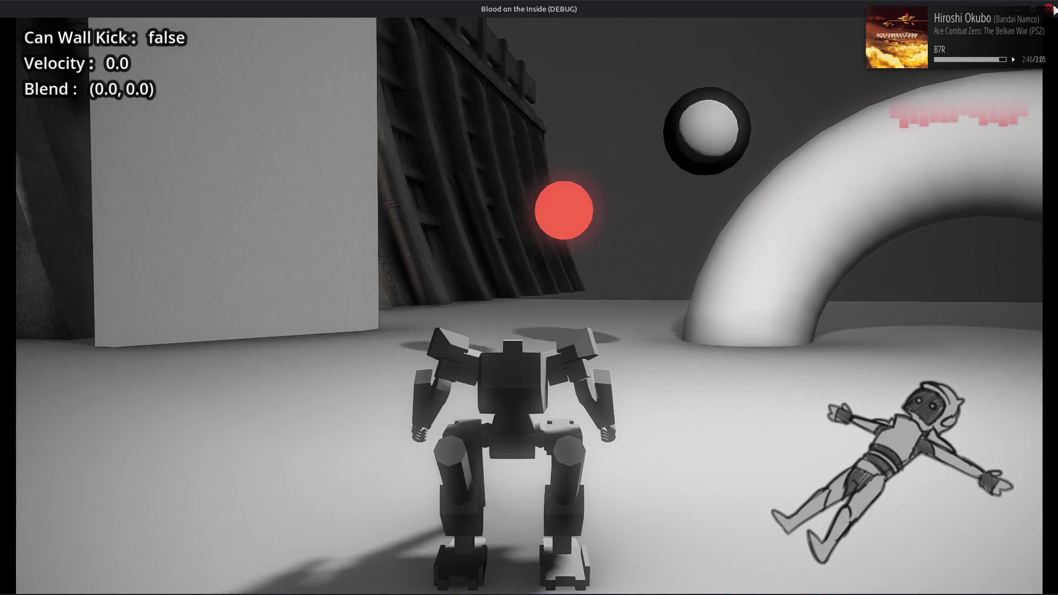
{"action": "left_click", "coordinate": [1052, 10]}
Step: In movement_module.gd change line 200's BOOST_QUICK_ACCEL multiplier from 30.0 to 60.0, save, and relaunch the game
{"action": "left_click", "coordinate": [498, 56]}
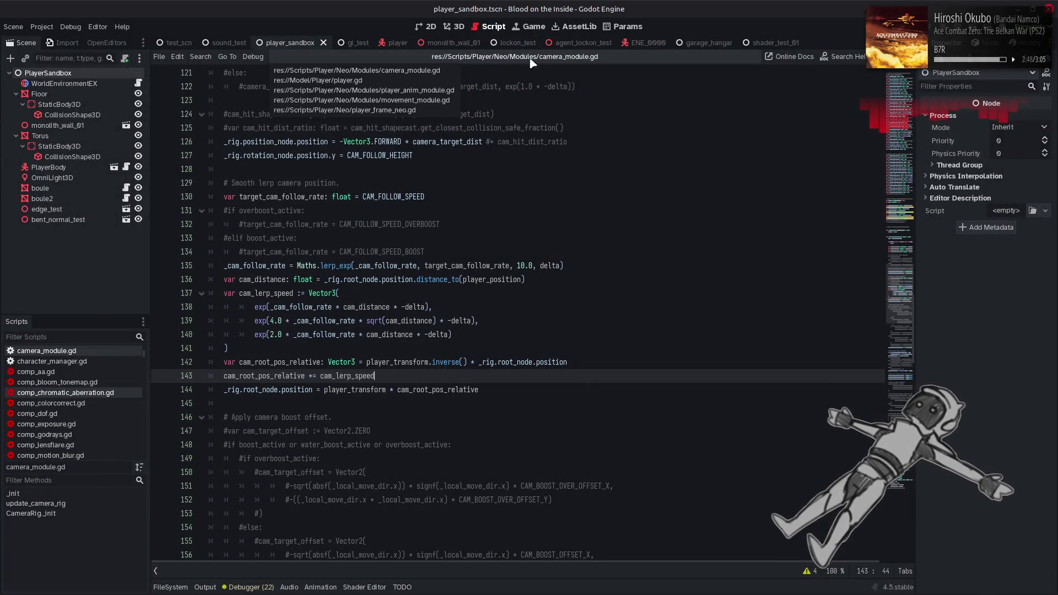
{"action": "left_click", "coordinate": [448, 95]}
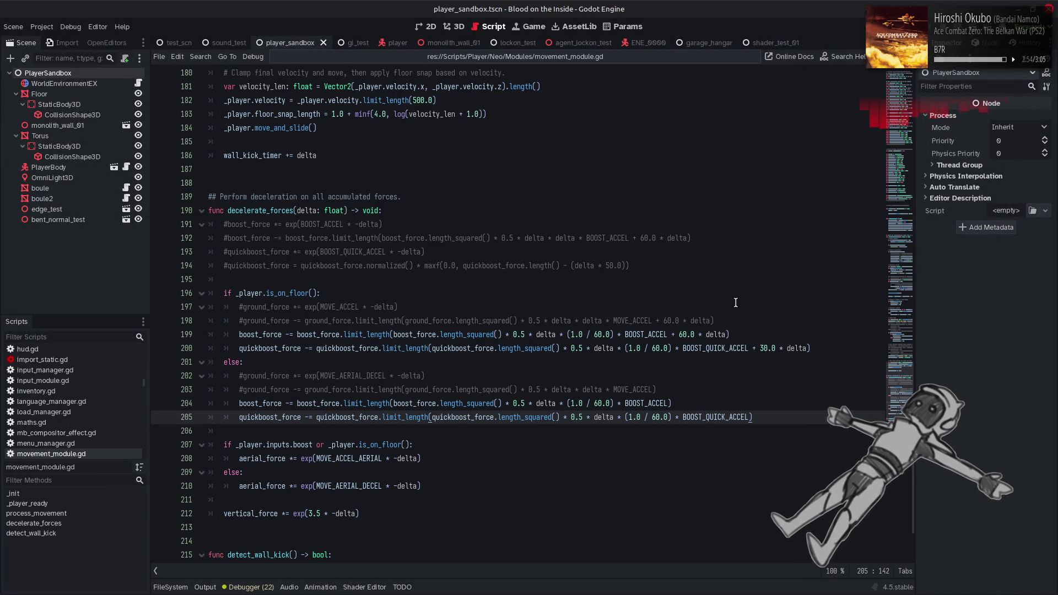
{"action": "left_click", "coordinate": [760, 348]}
{"action": "key", "text": "Delete"}
{"action": "type", "text": "6"}
{"action": "left_click", "coordinate": [823, 348]}
{"action": "key", "text": "ctrl+s"}
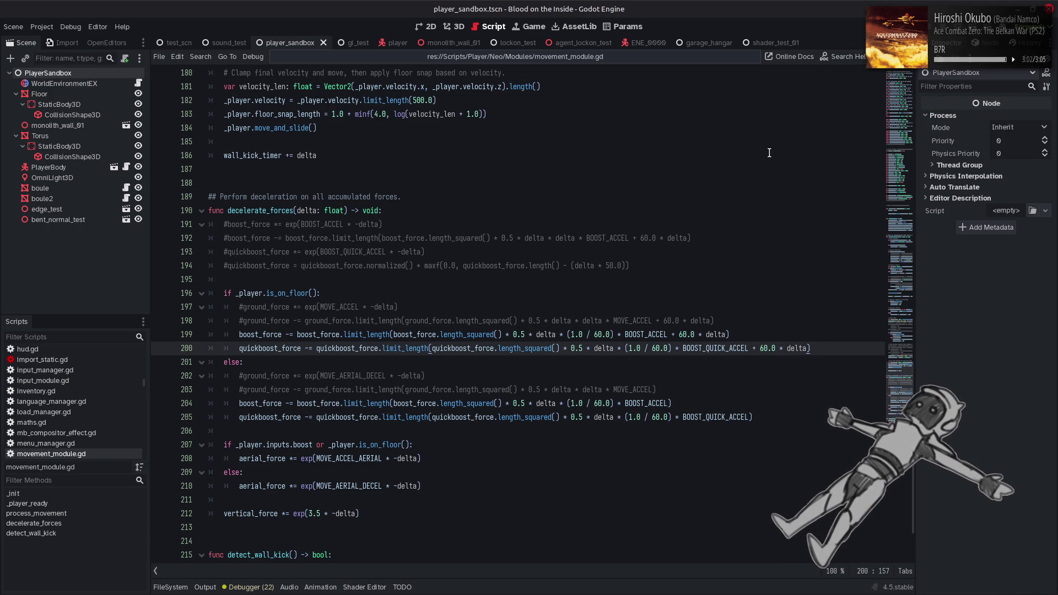
{"action": "key", "text": "F5"}
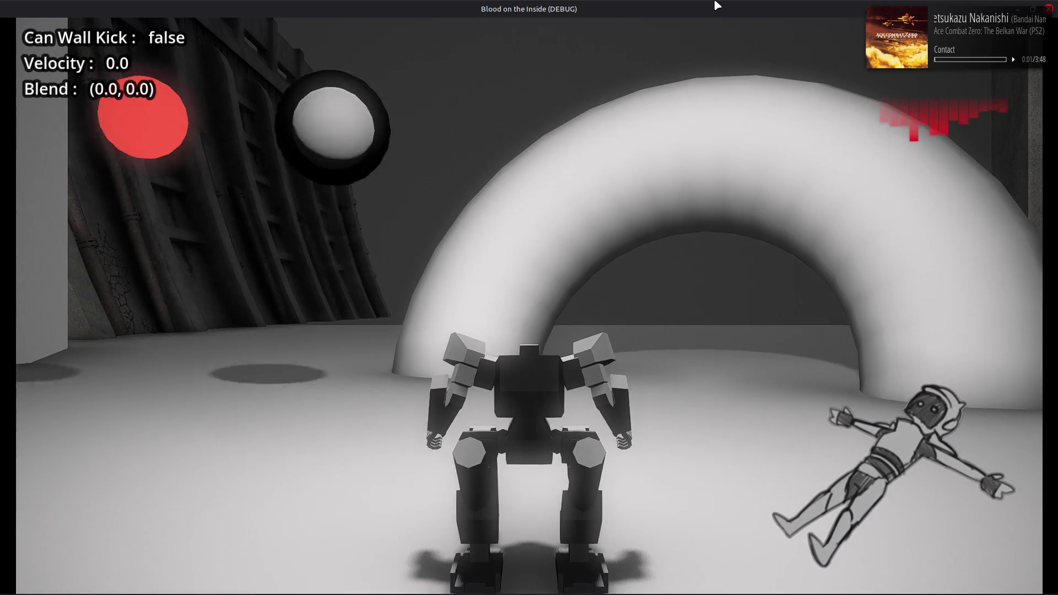
{"action": "key", "text": "w"}
{"action": "key", "text": "d"}
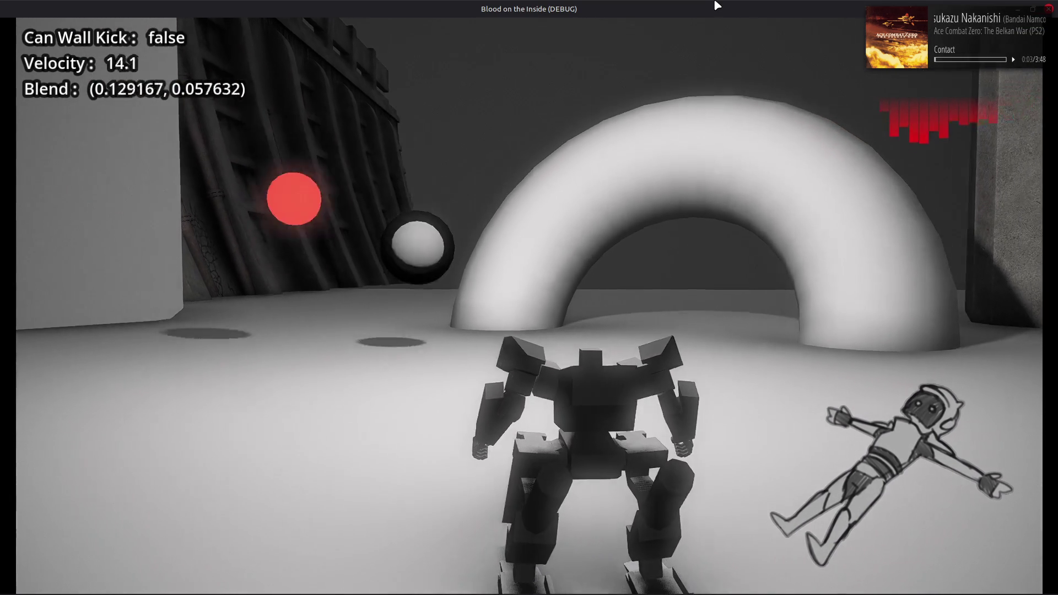
{"action": "key", "text": "a"}
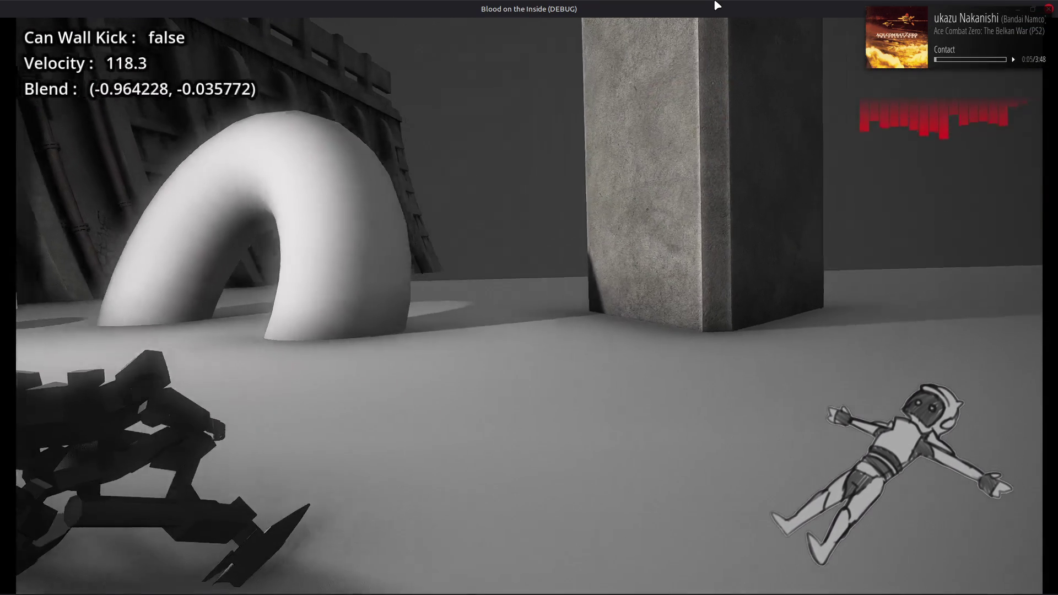
{"action": "key", "text": "d"}
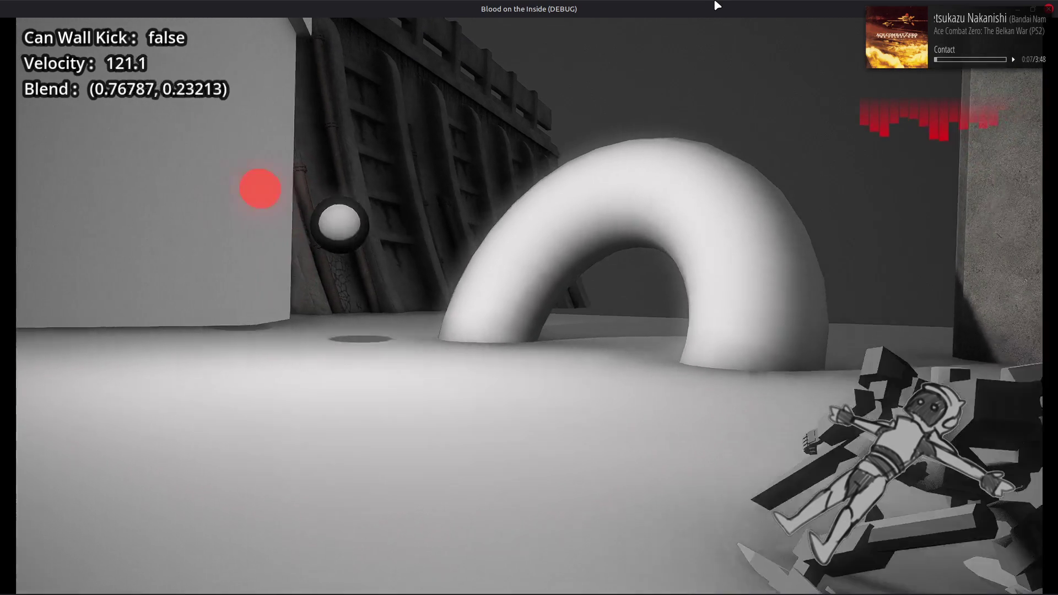
{"action": "key", "text": "a"}
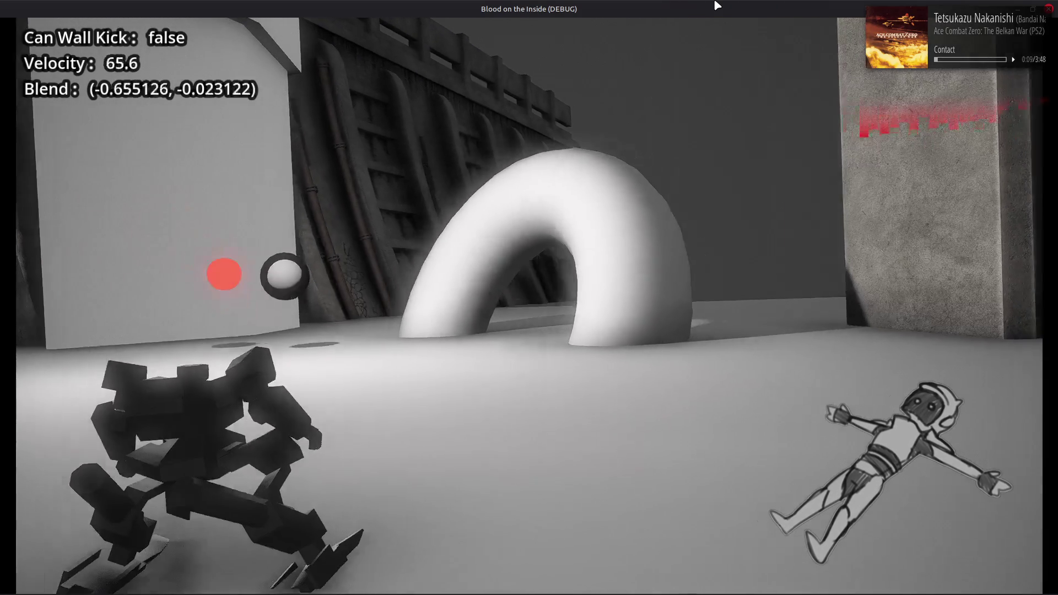
{"action": "key", "text": "d"}
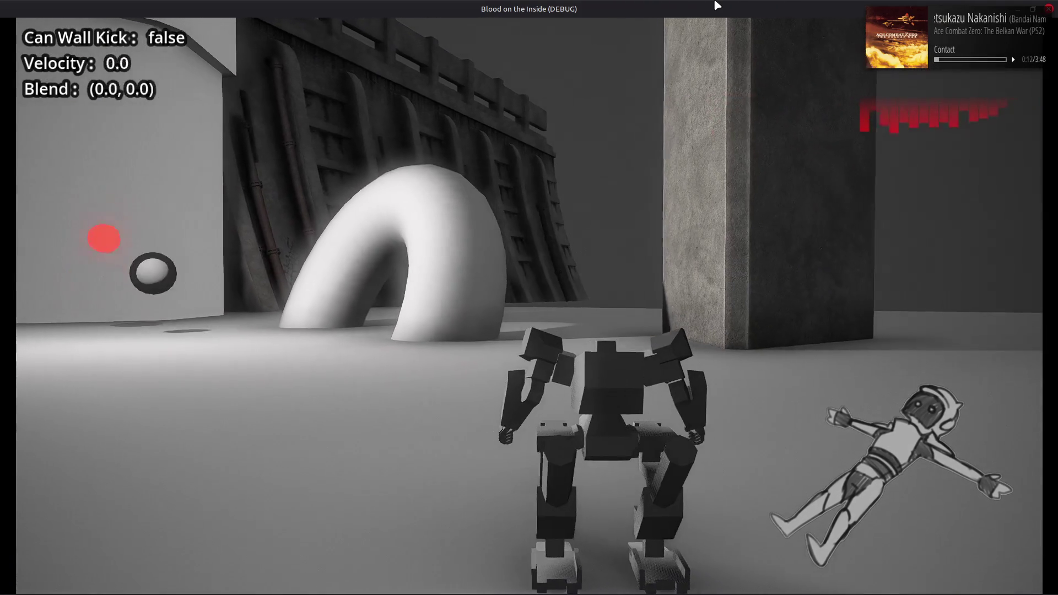
{"action": "key", "text": "a"}
{"action": "key", "text": "a"}
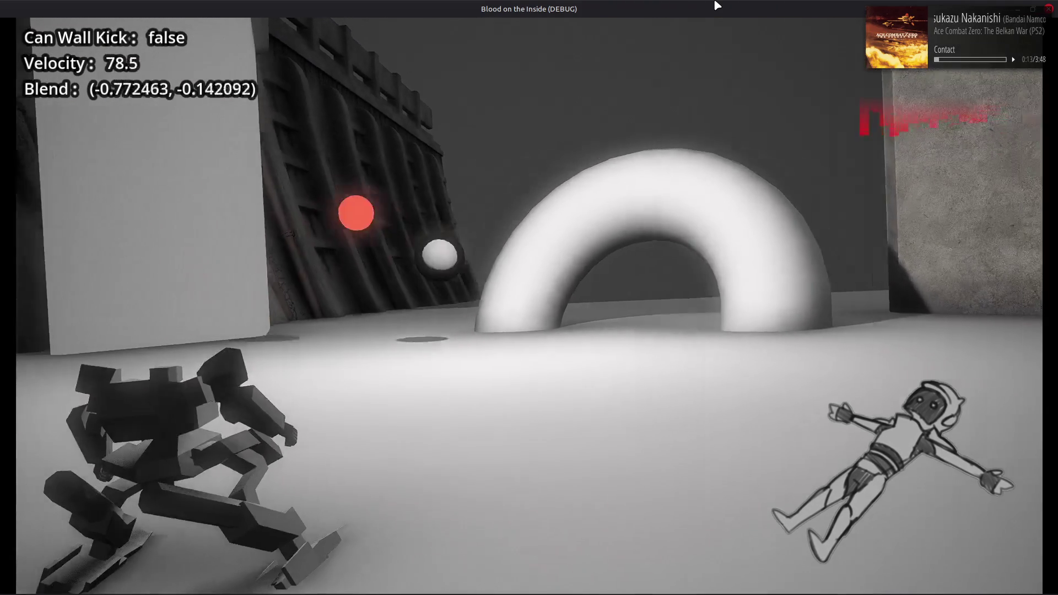
{"action": "key", "text": "d"}
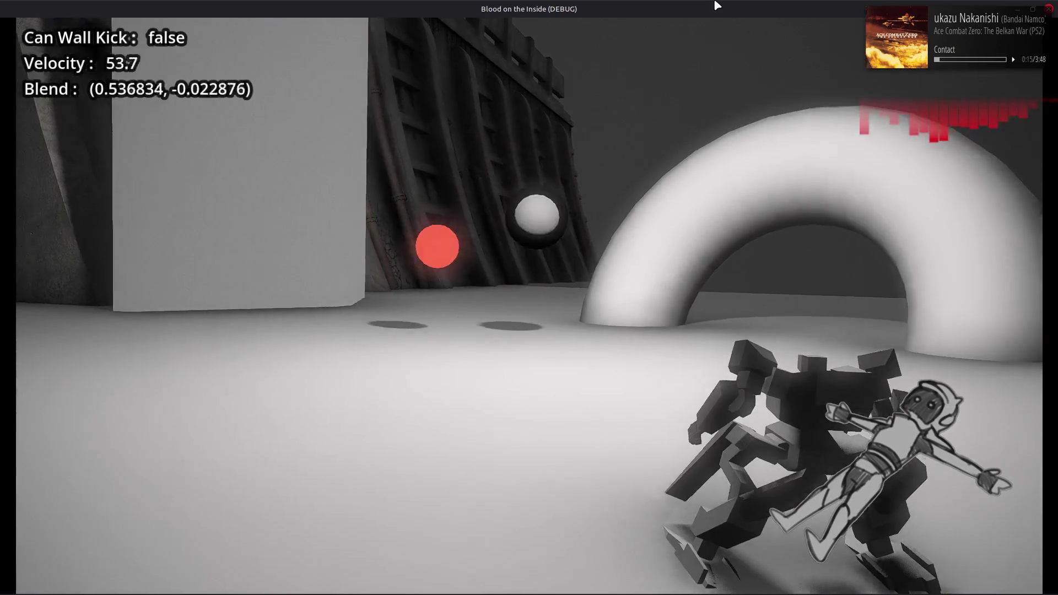
{"action": "key", "text": "a"}
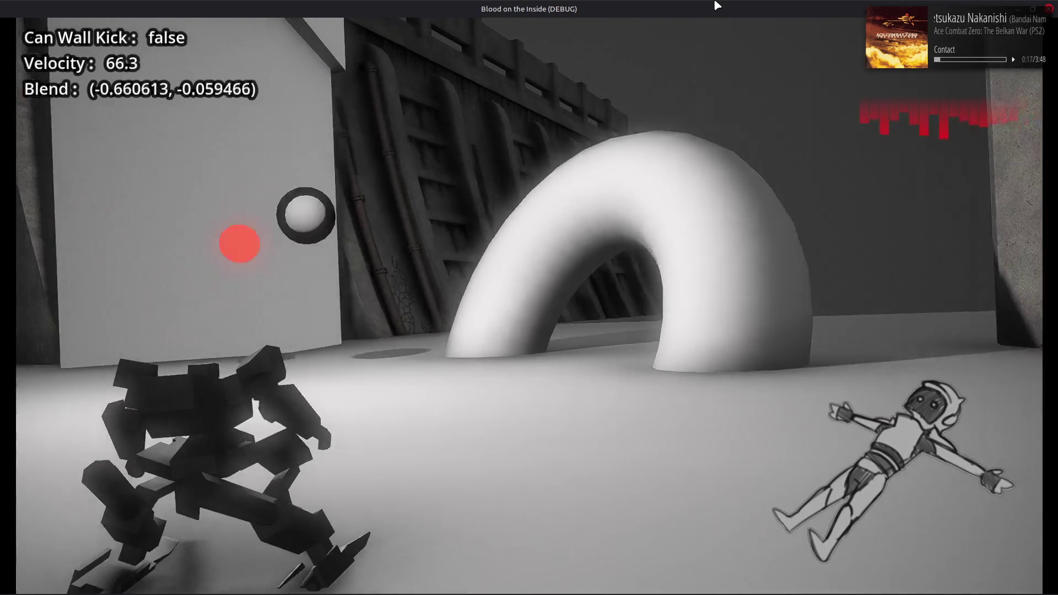
{"action": "key", "text": "d"}
{"action": "key", "text": "a"}
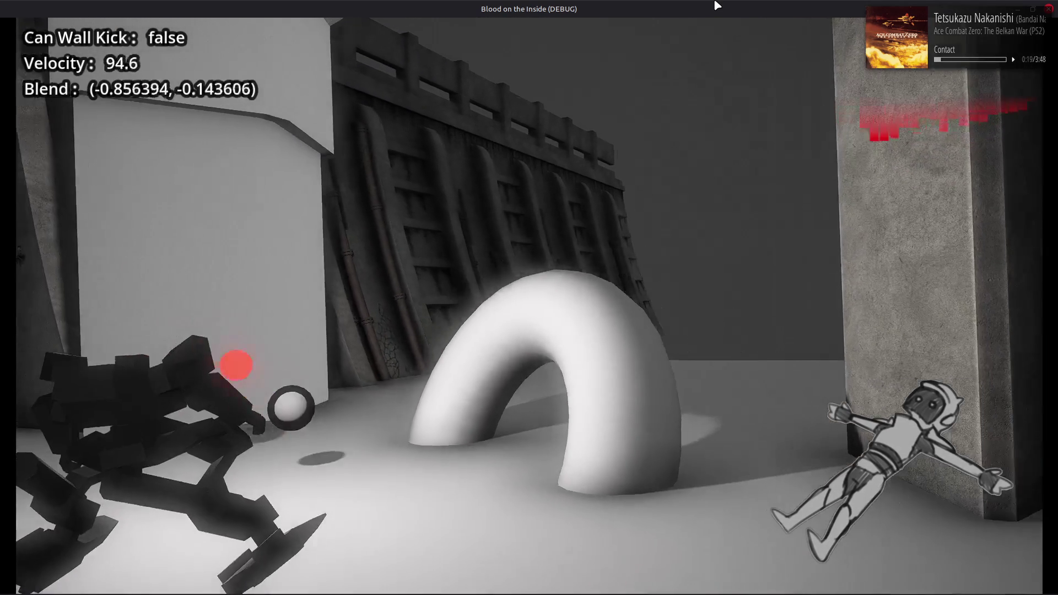
{"action": "key", "text": "d"}
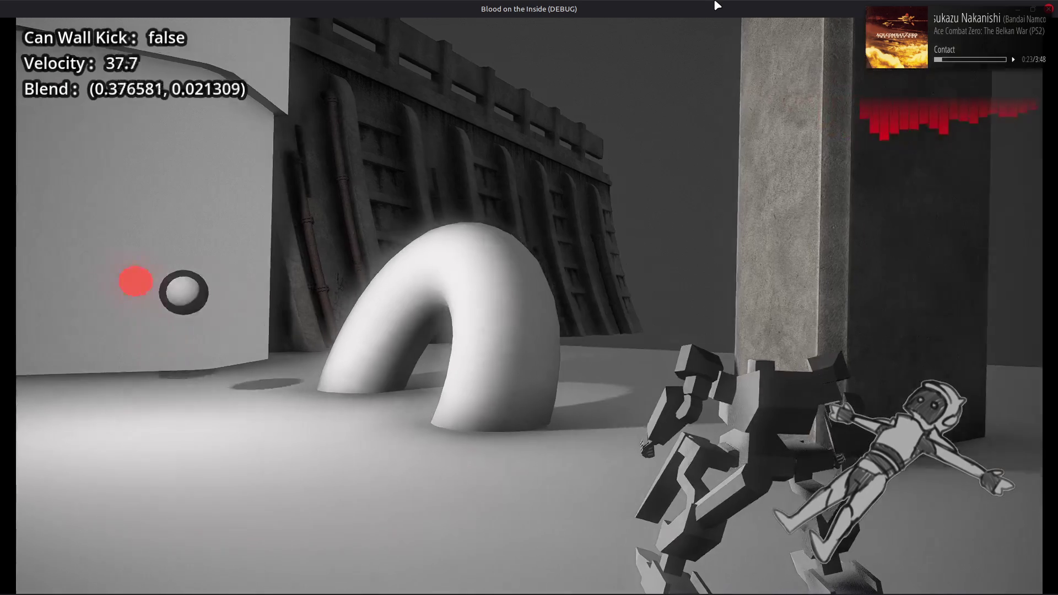
{"action": "key", "text": "a"}
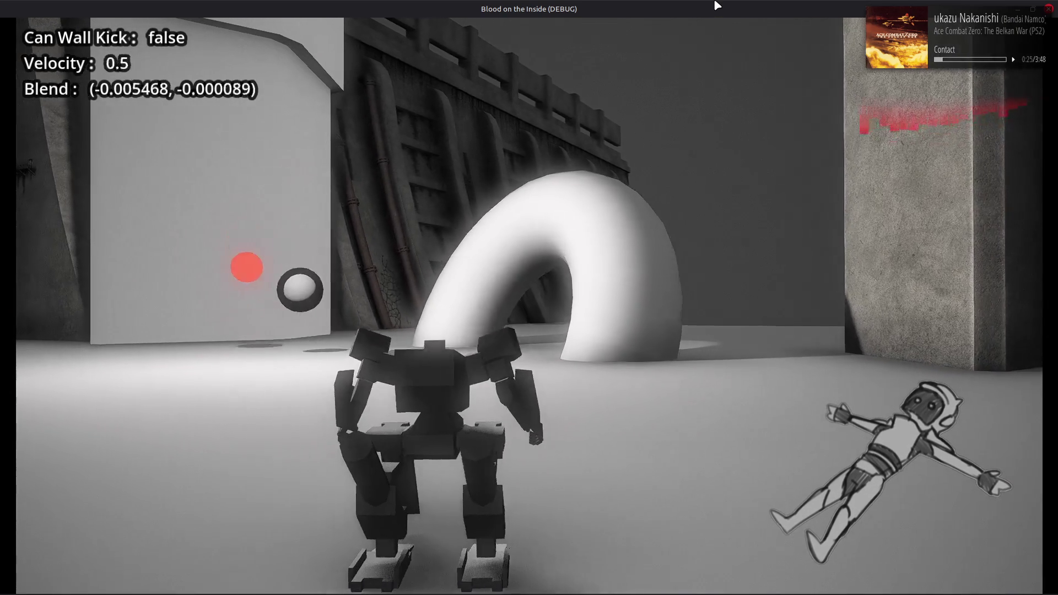
{"action": "key", "text": "d"}
{"action": "key", "text": "a"}
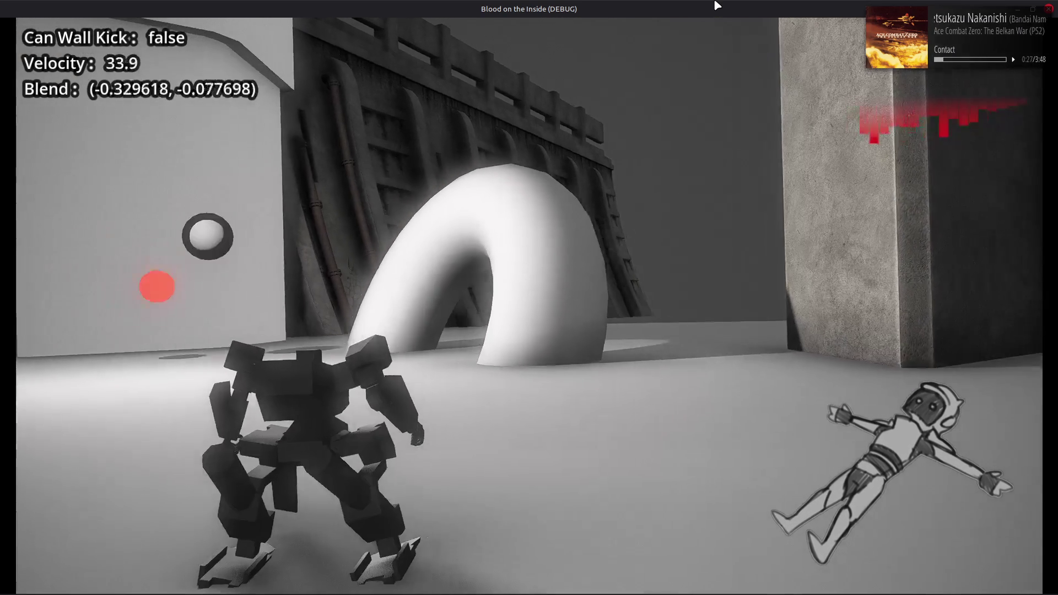
{"action": "key", "text": "d"}
{"action": "key", "text": "a"}
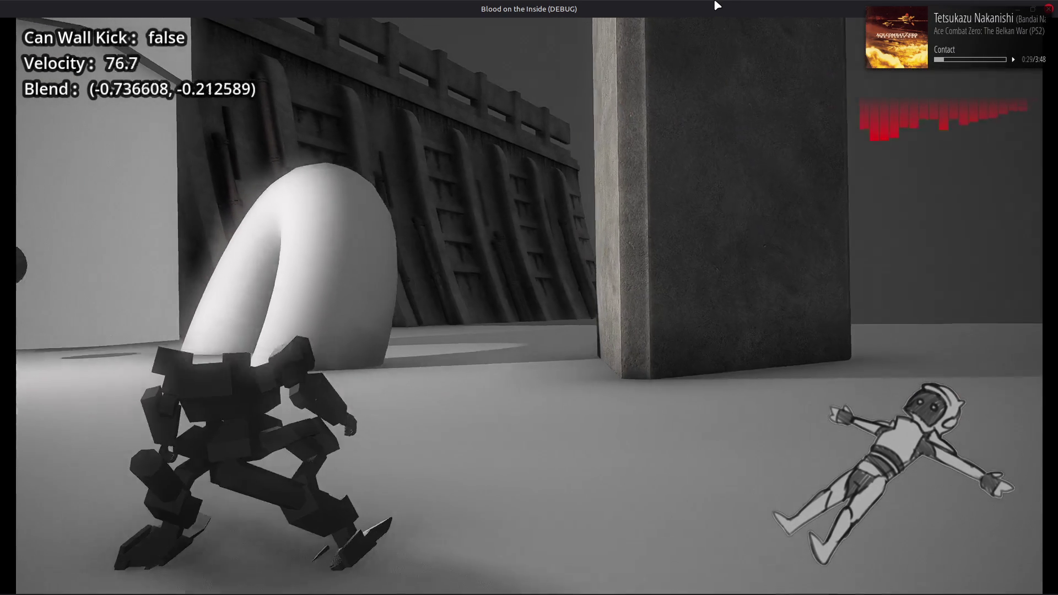
{"action": "key", "text": "a"}
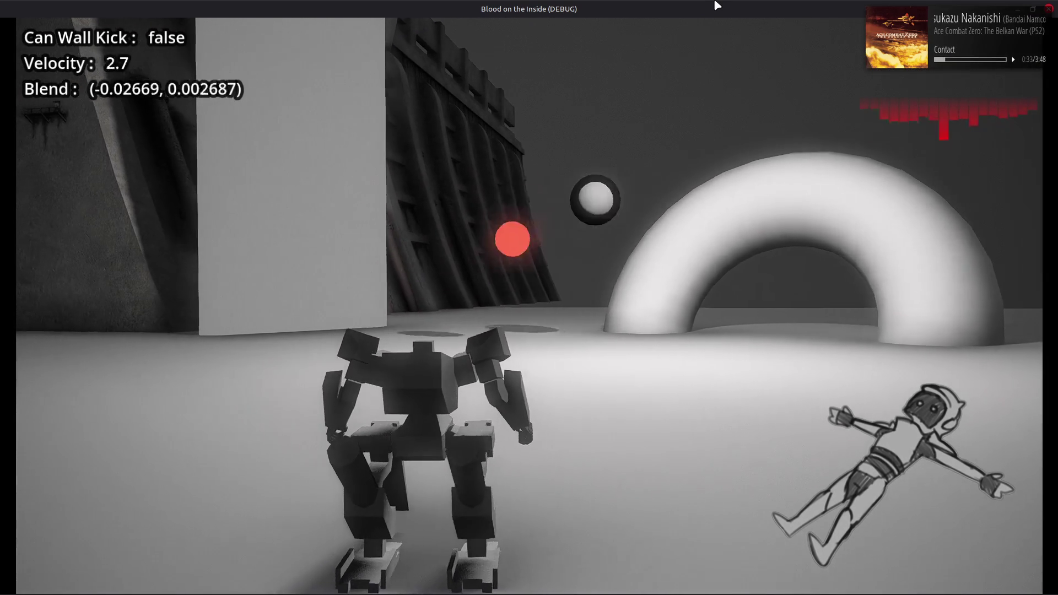
{"action": "key", "text": "d"}
{"action": "key", "text": "a"}
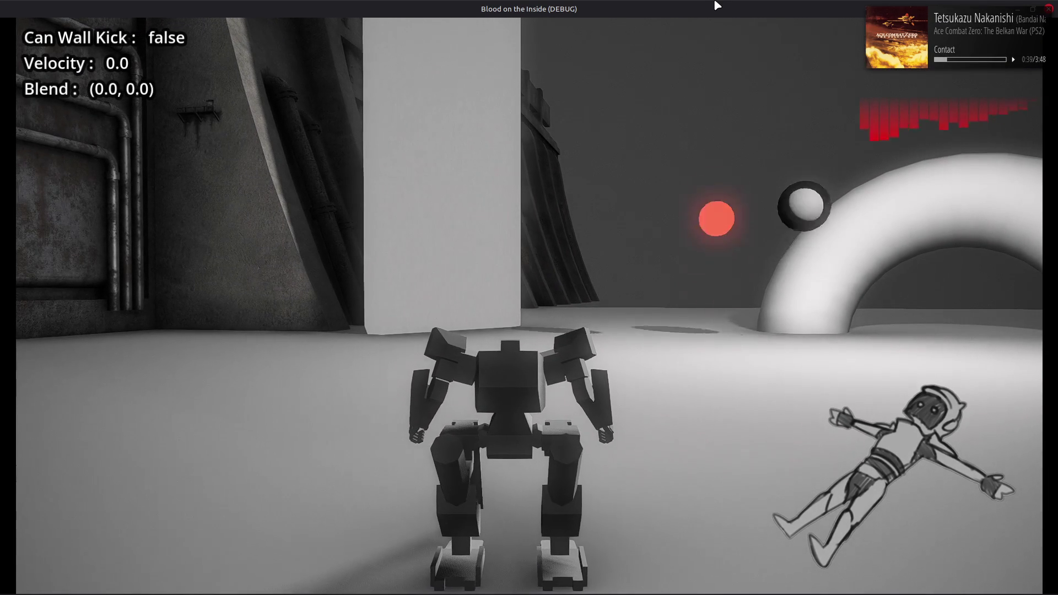
{"action": "key", "text": "Escape"}
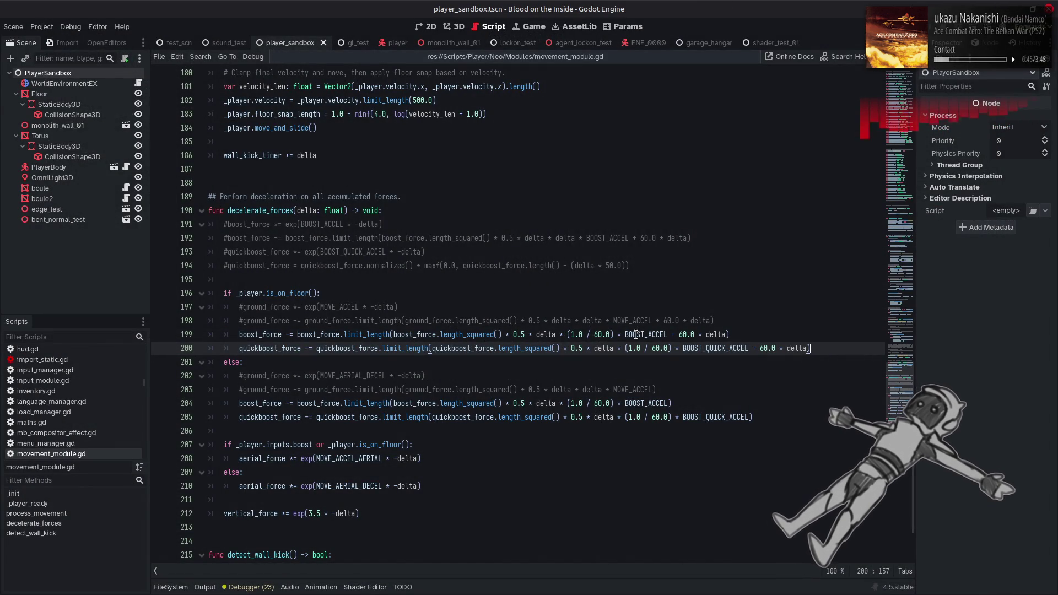
Step: Change line 205's 1.0 / 60.0 divisor to 1.0 / 30.0 and save movement_module.gd
{"action": "left_click", "coordinate": [654, 351]}
{"action": "type", "text": "3"}
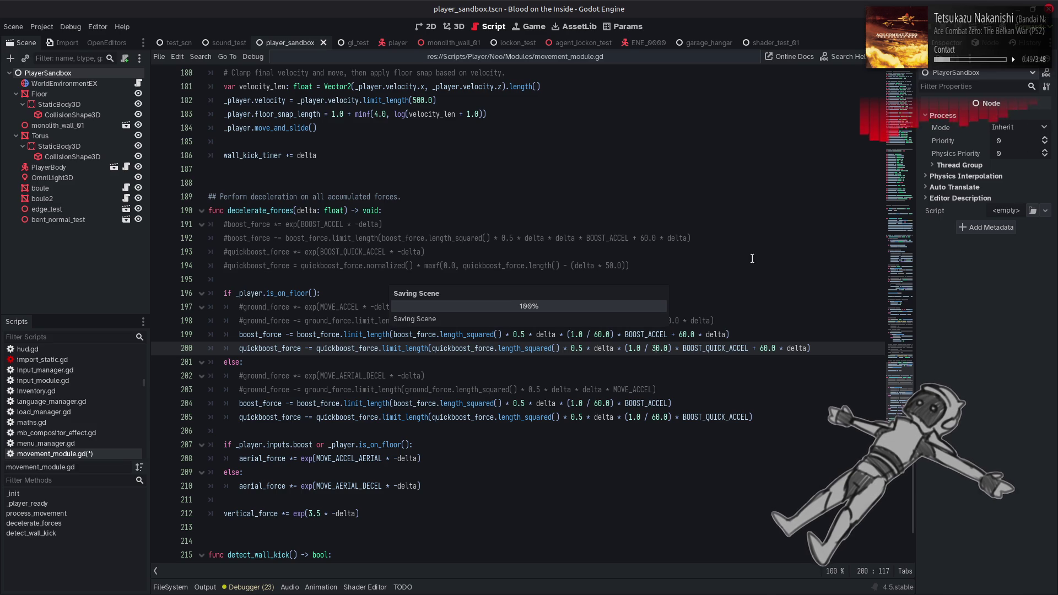
{"action": "left_click", "coordinate": [653, 418]}
{"action": "key", "text": "Delete"}
{"action": "type", "text": "3"}
{"action": "key", "text": "ctrl+s"}
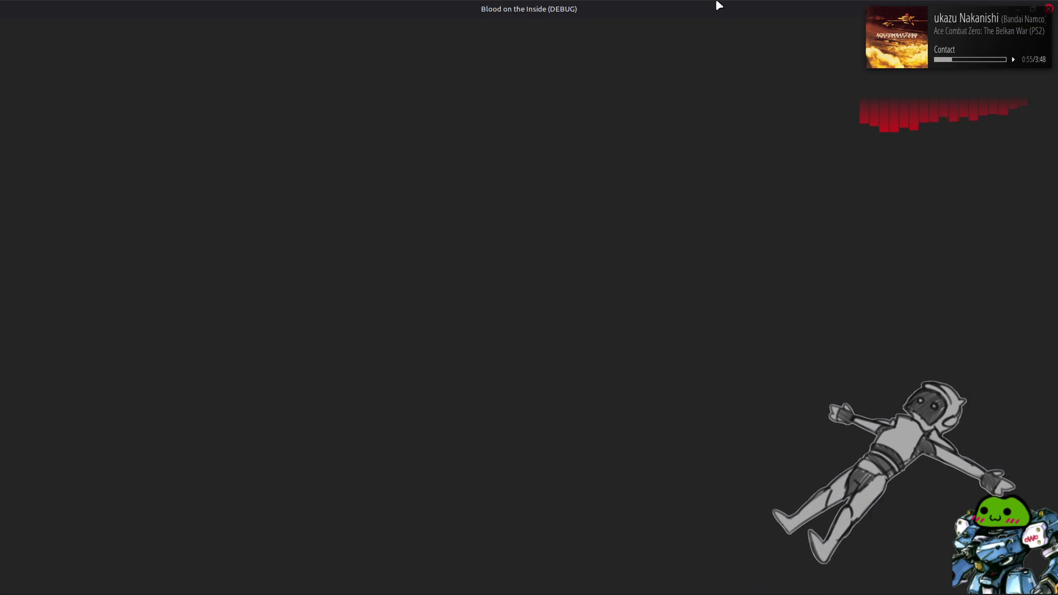
Step: Quickboost the mech left and right to feel the 30.0 airborne decay, then close the debug game
{"action": "key", "text": "d"}
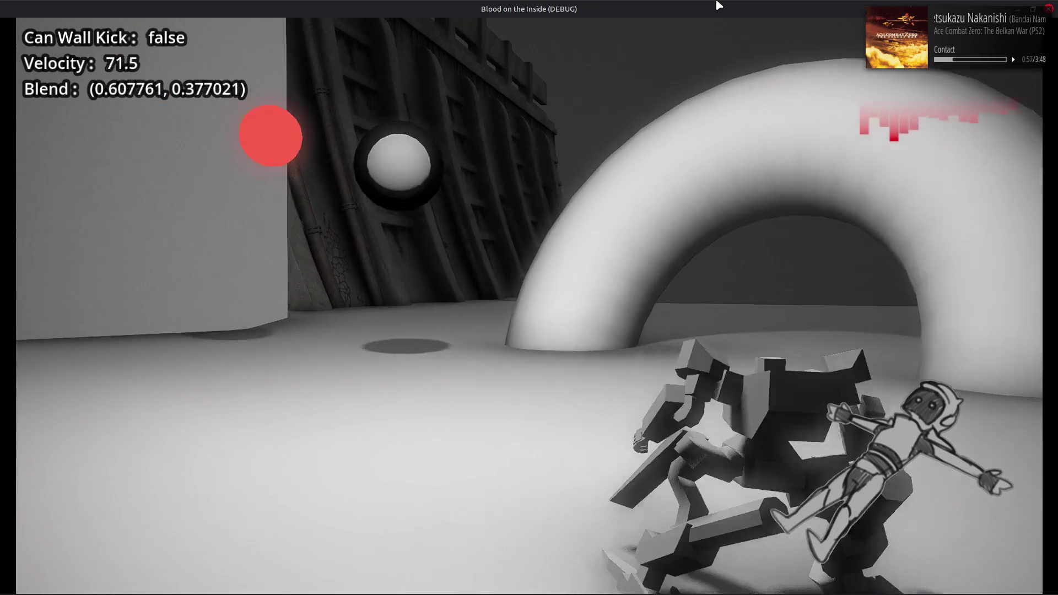
{"action": "key", "text": "a"}
{"action": "key", "text": "d"}
{"action": "key", "text": "a"}
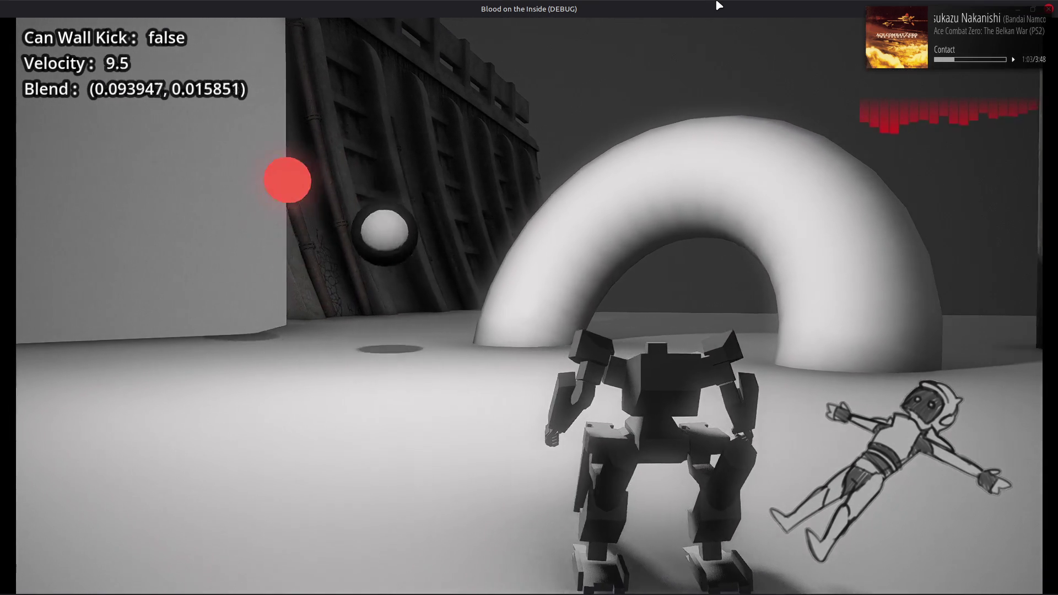
{"action": "key", "text": "shift"}
{"action": "key", "text": "shift"}
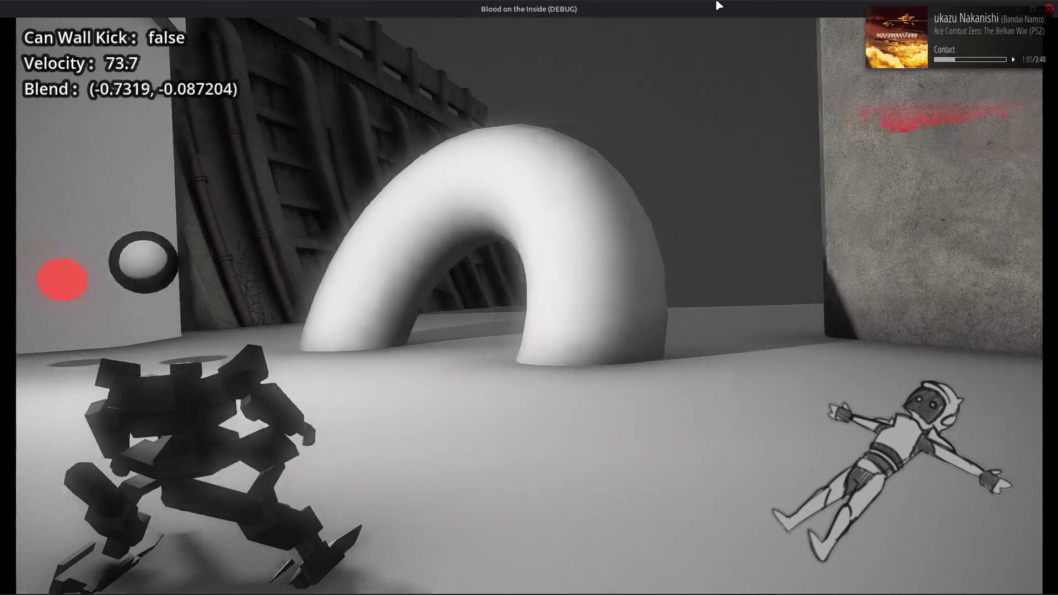
{"action": "left_click", "coordinate": [1024, 3]}
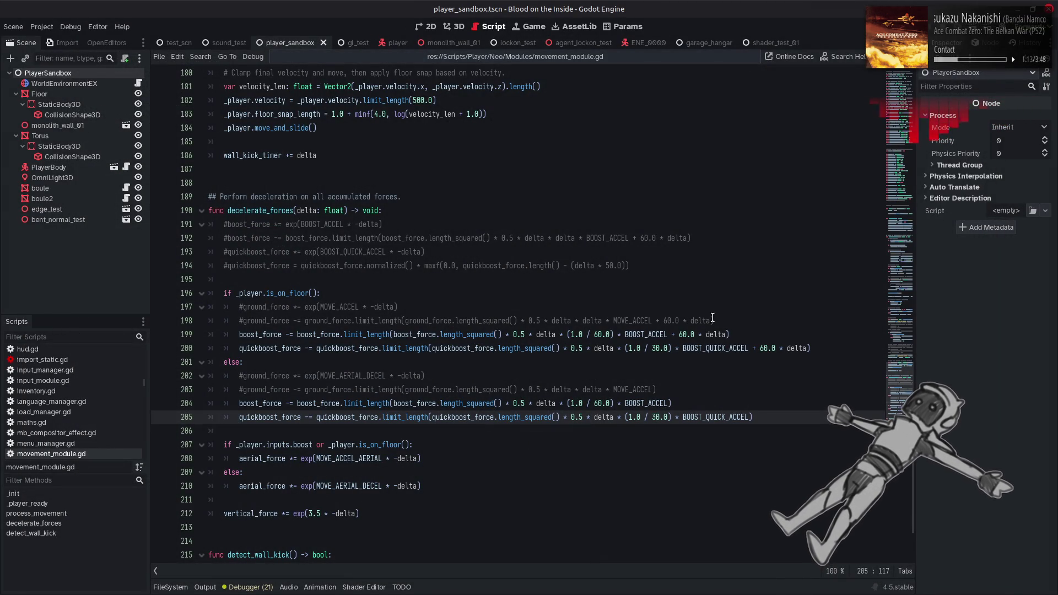
Step: Revert the airborne quickboost decay on line 205 to 1.0 / 60.0 and relaunch the game
{"action": "key", "text": "ctrl+z"}
{"action": "key", "text": "ctrl+z"}
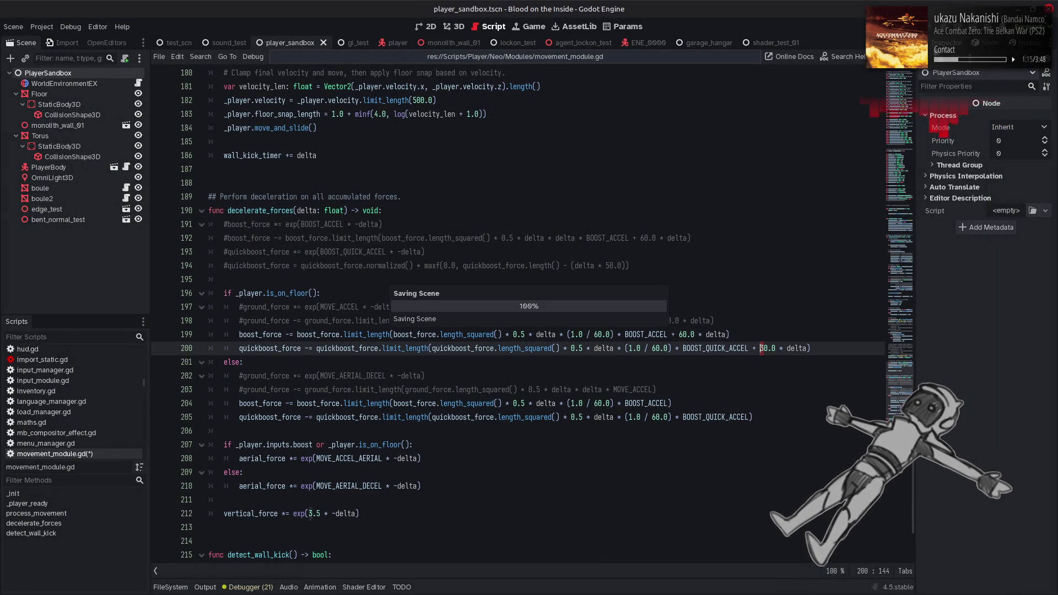
{"action": "key", "text": "F5"}
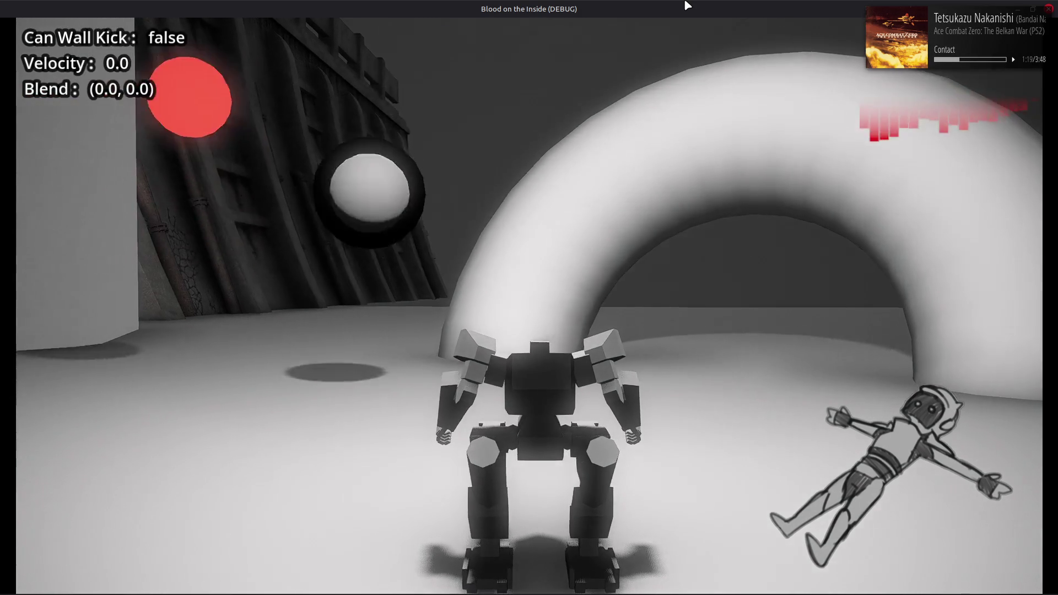
Step: Dash the mech back and forth around the arena to test the 60.0 decay
{"action": "key", "text": "d"}
{"action": "key", "text": "a"}
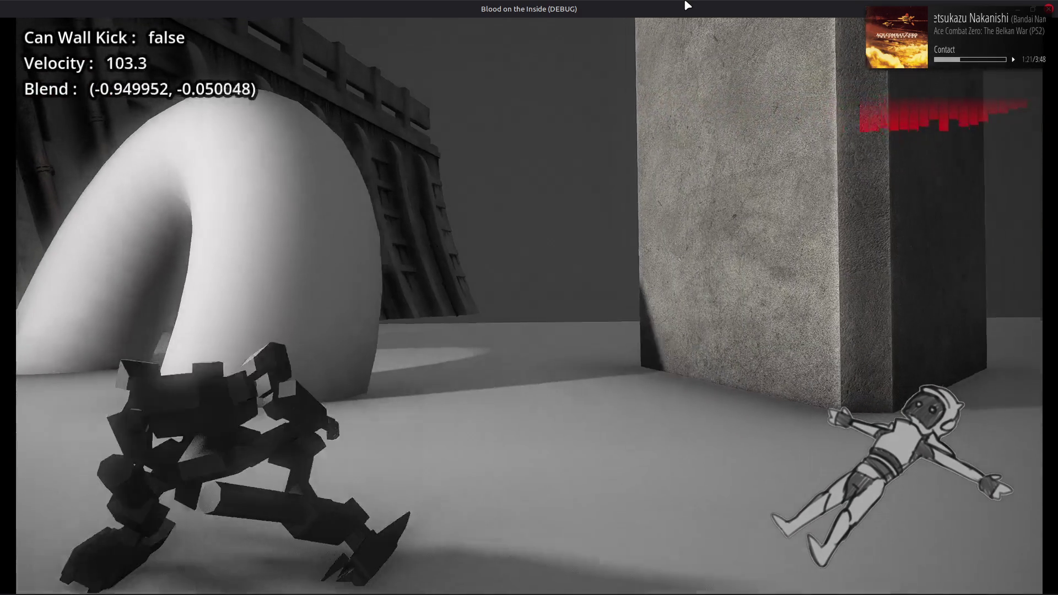
{"action": "key", "text": "w"}
{"action": "key", "text": "d"}
{"action": "key", "text": "a"}
{"action": "key", "text": "d"}
{"action": "key", "text": "a"}
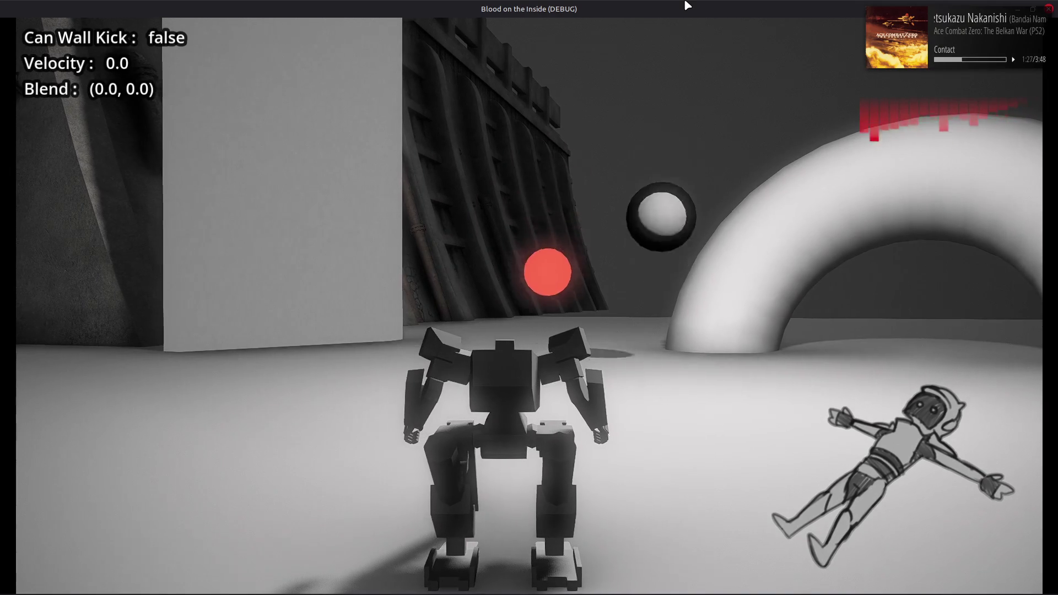
{"action": "key", "text": "d"}
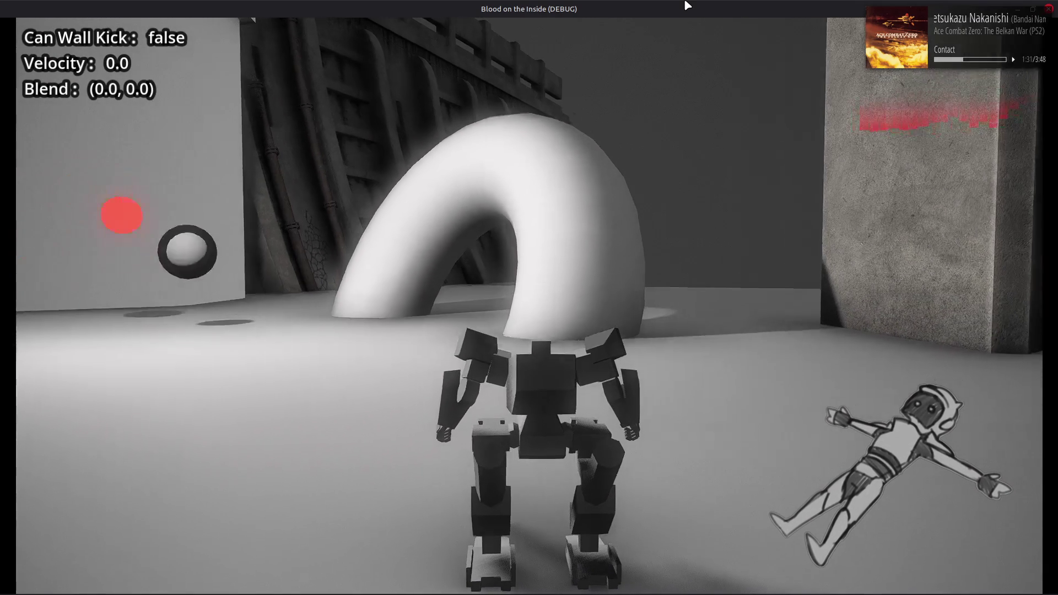
Step: Chain repeated left quickboosts around the arch, then close the debug game
{"action": "key", "text": "a"}
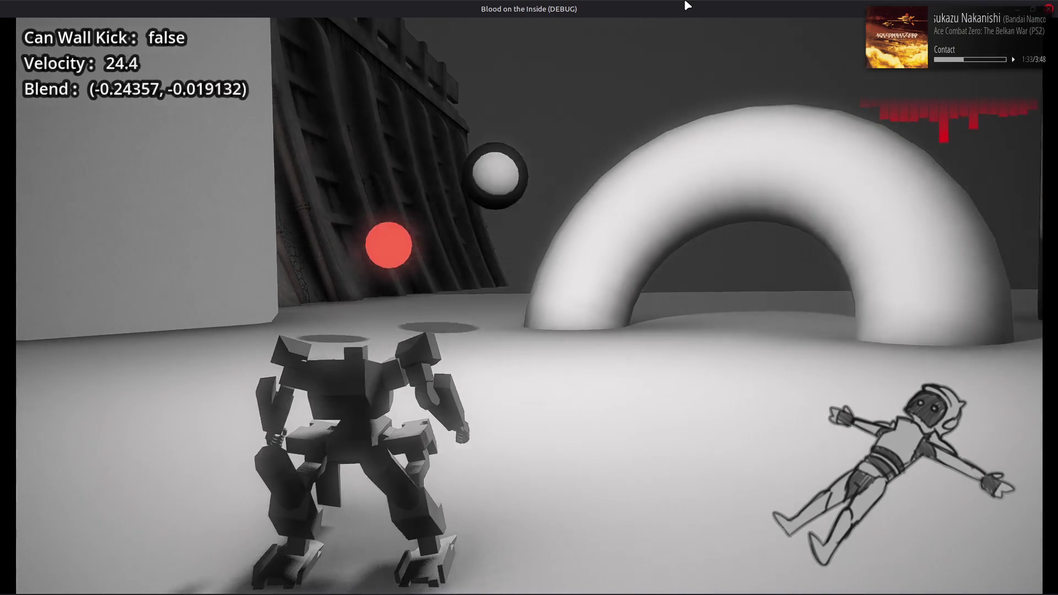
{"action": "key", "text": "a"}
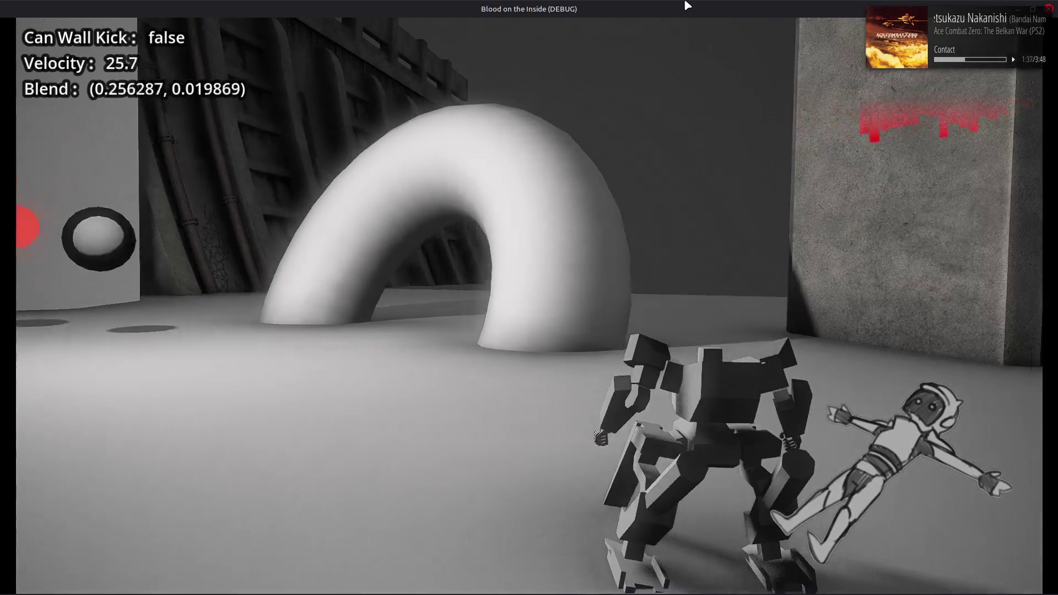
{"action": "key", "text": "a"}
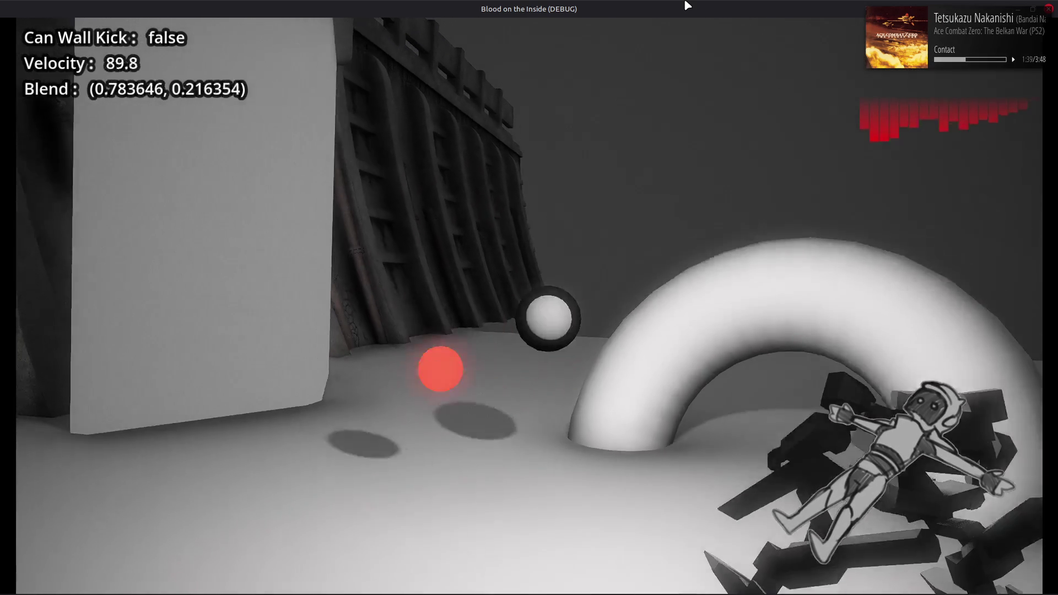
{"action": "key", "text": "a"}
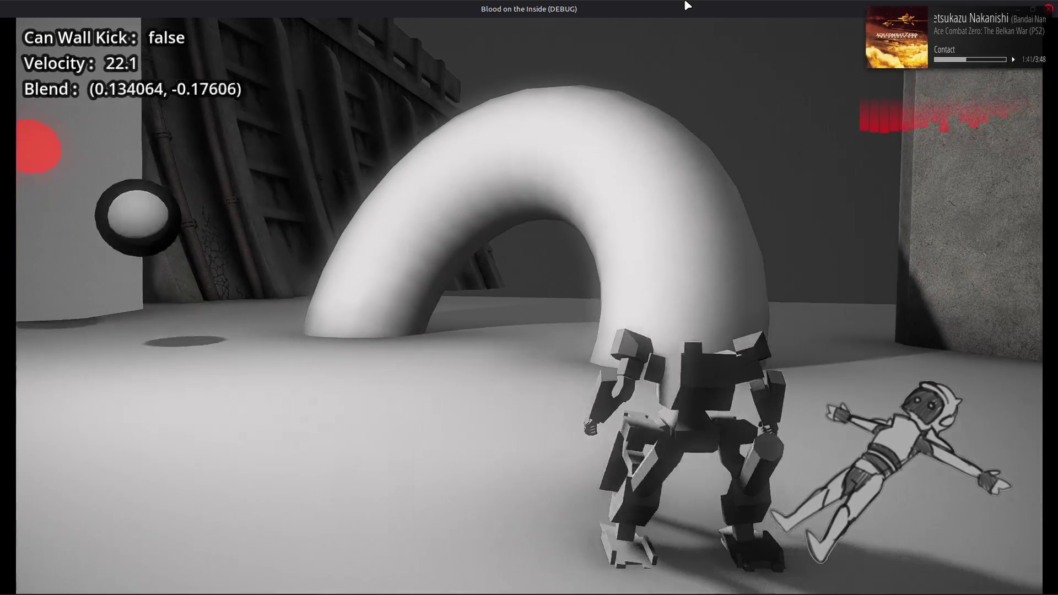
{"action": "key", "text": "a"}
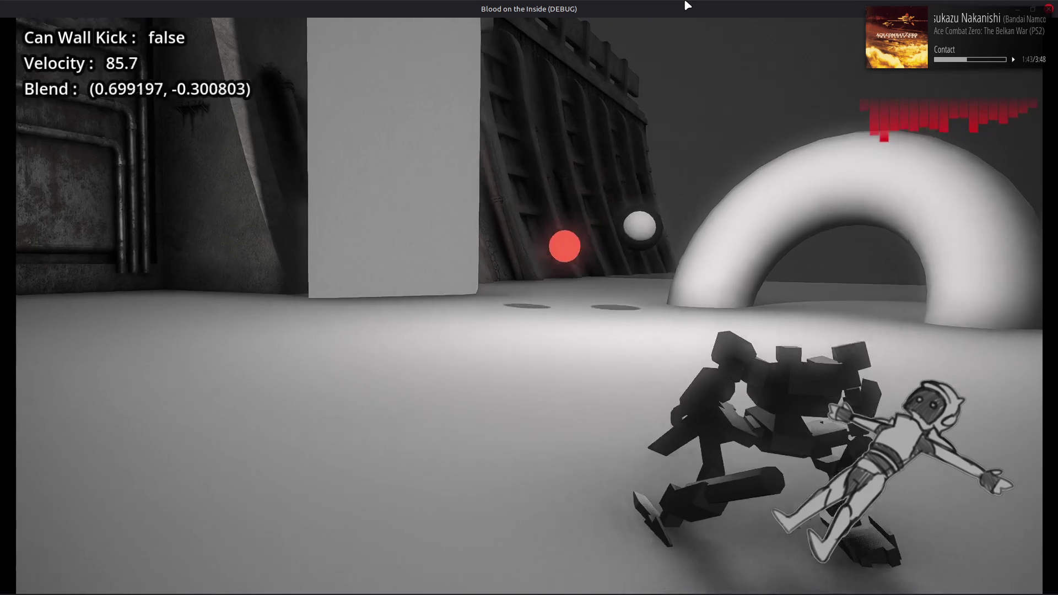
{"action": "key", "text": "w"}
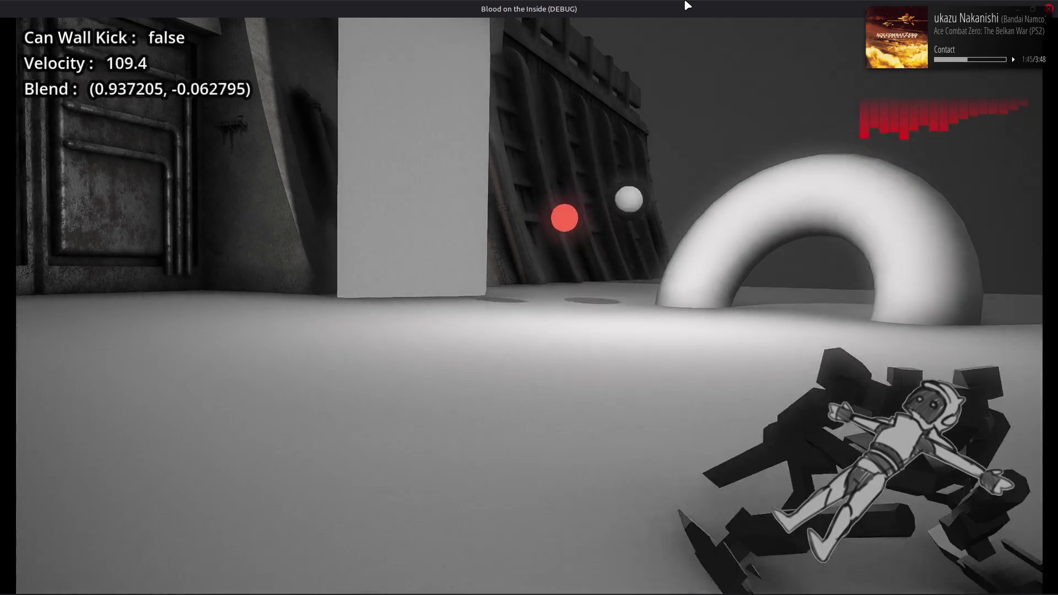
{"action": "key", "text": "a"}
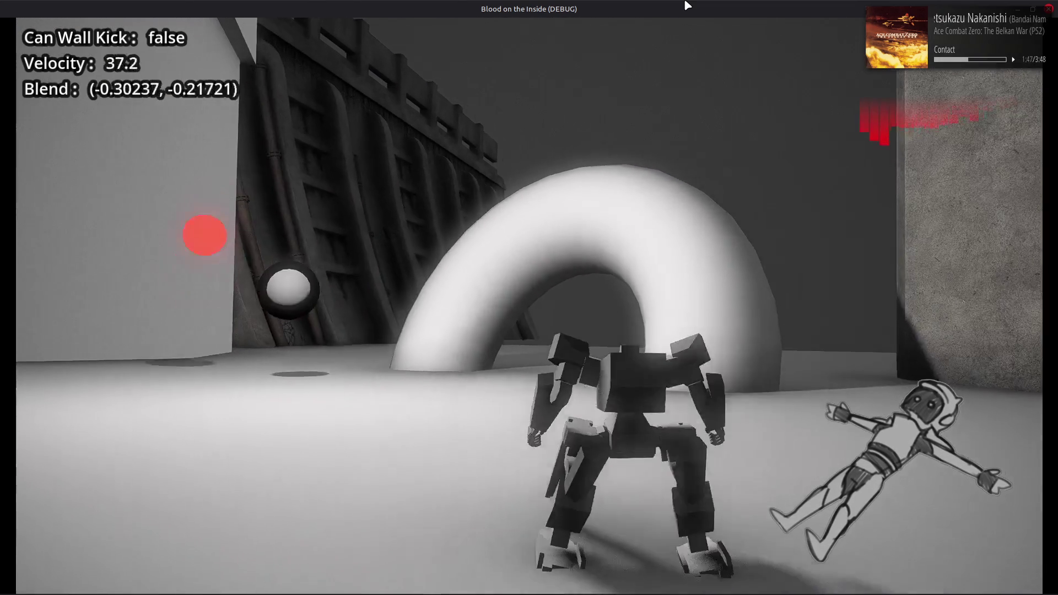
{"action": "key", "text": "a"}
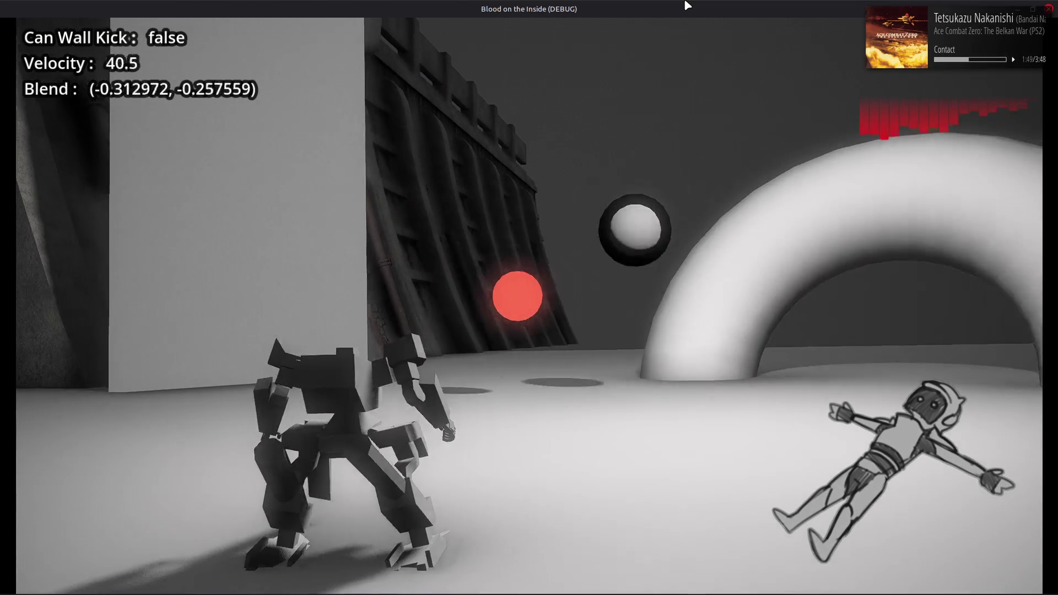
{"action": "key", "text": "a"}
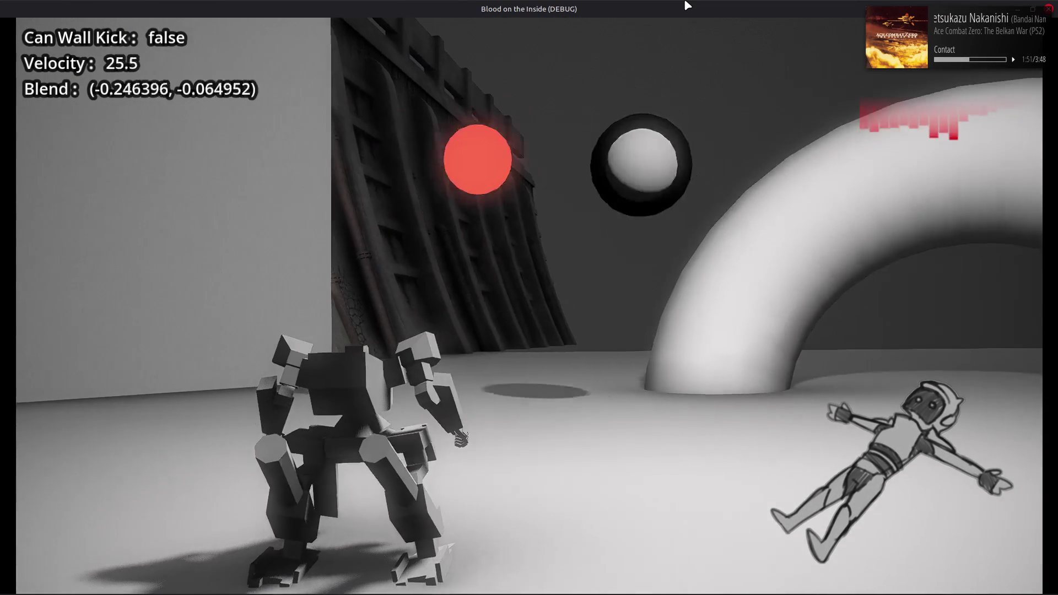
{"action": "key", "text": "a"}
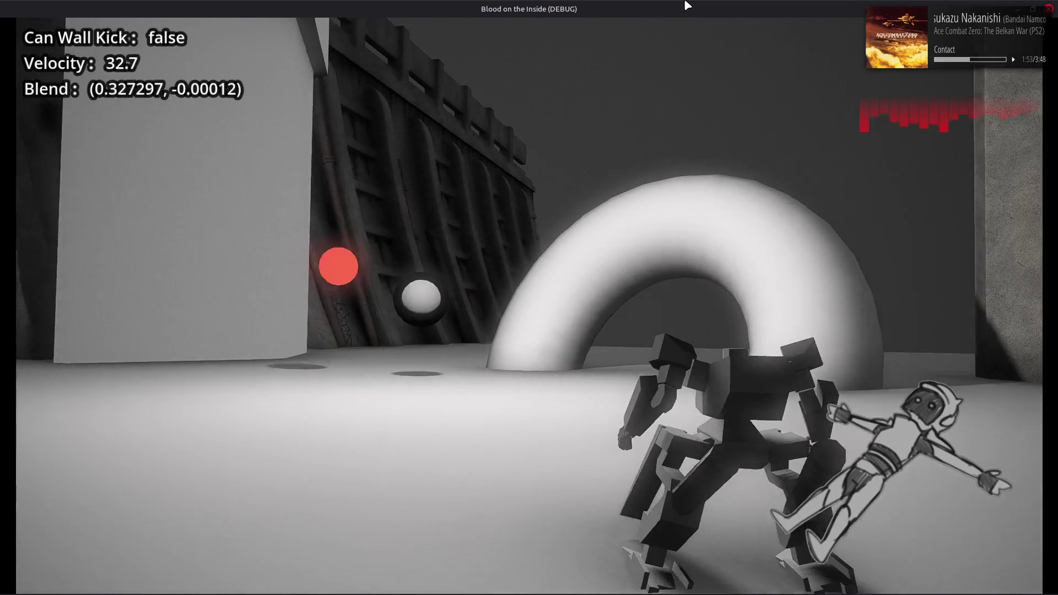
{"action": "key", "text": "d"}
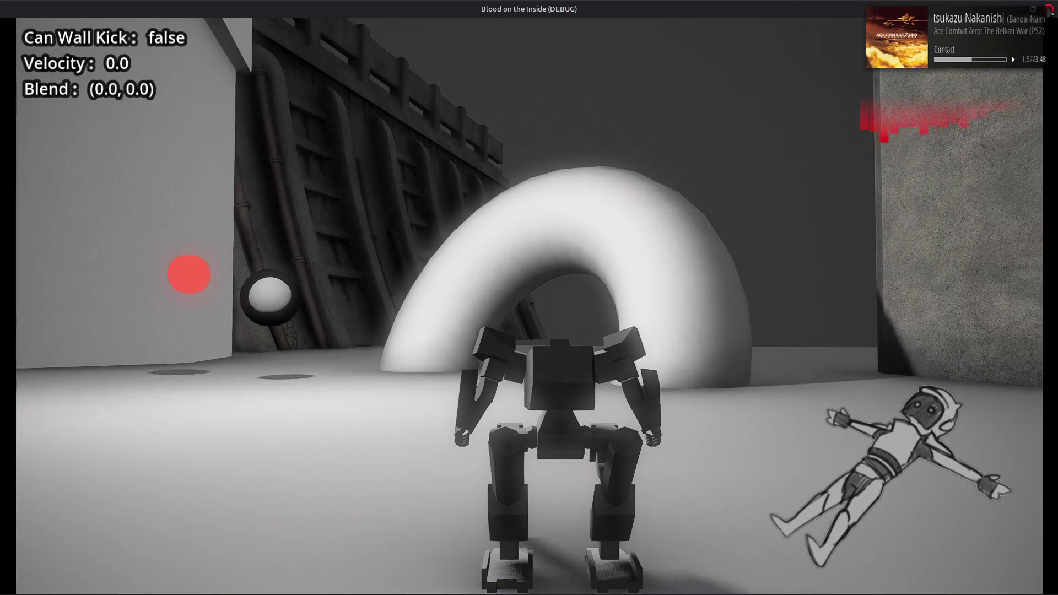
{"action": "left_click", "coordinate": [1049, 9]}
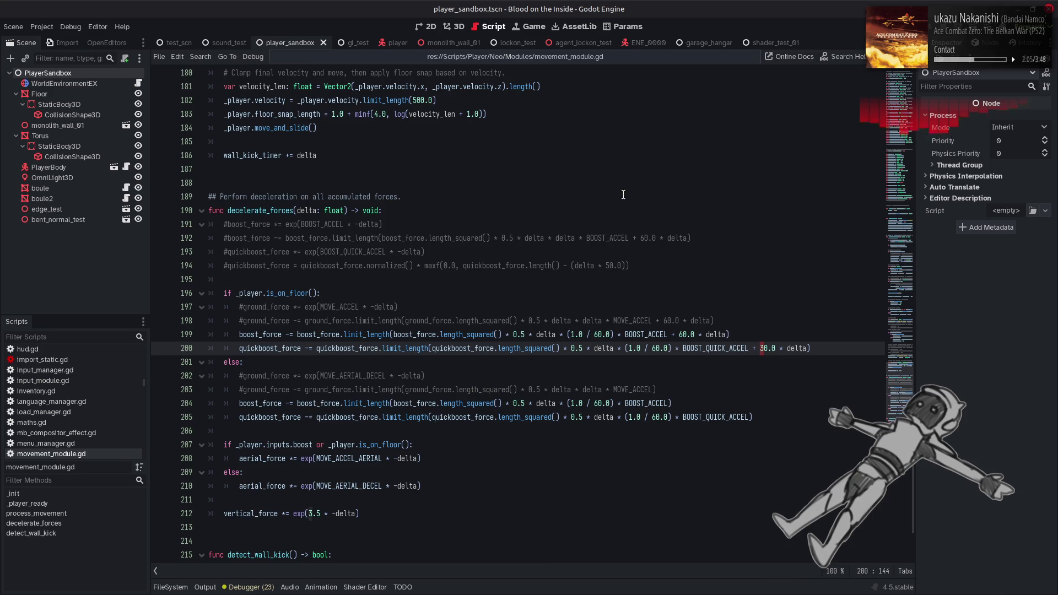
Step: Glance at player_frame_neo.gd, then return to the constants block at the top of movement_module.gd
{"action": "scroll", "coordinate": [623, 194], "scroll_direction": "up", "scroll_amount": 9}
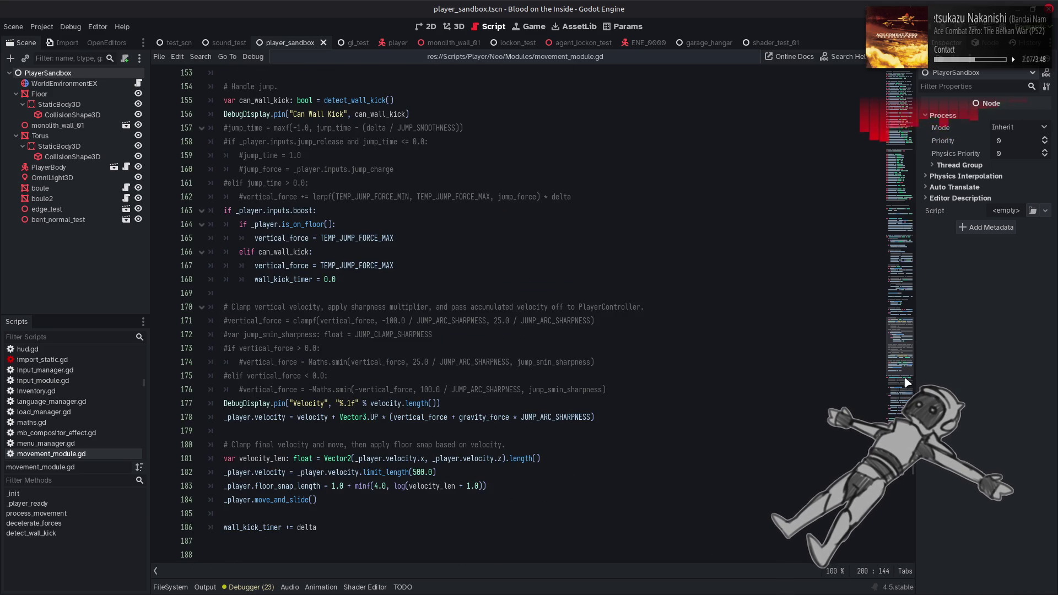
{"action": "left_click", "coordinate": [428, 106], "text": "ctrl"}
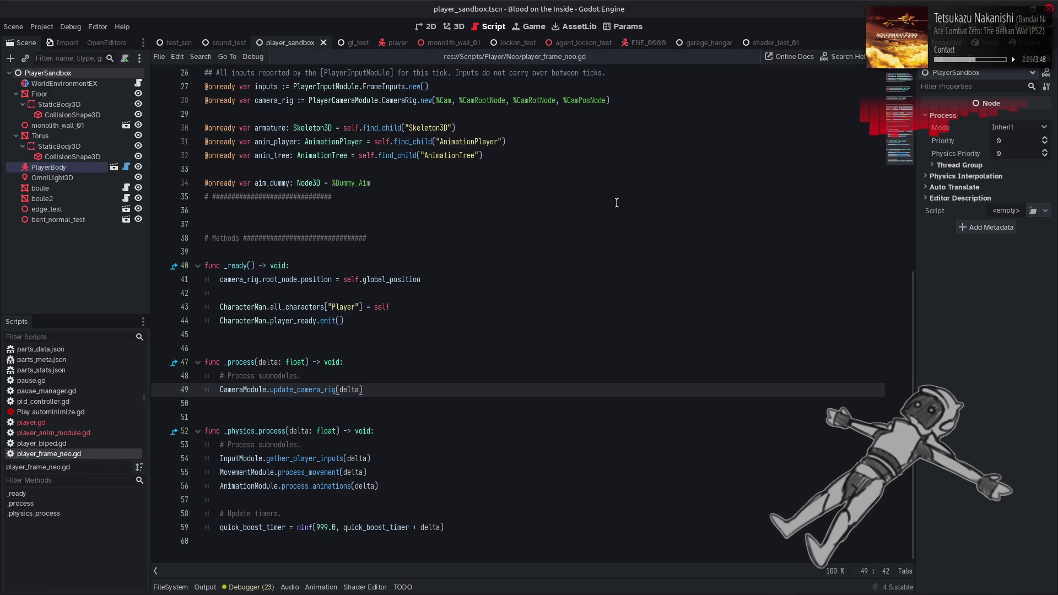
{"action": "scroll", "coordinate": [606, 201], "scroll_direction": "up", "scroll_amount": 5}
{"action": "scroll", "coordinate": [619, 202], "scroll_direction": "up", "scroll_amount": 4}
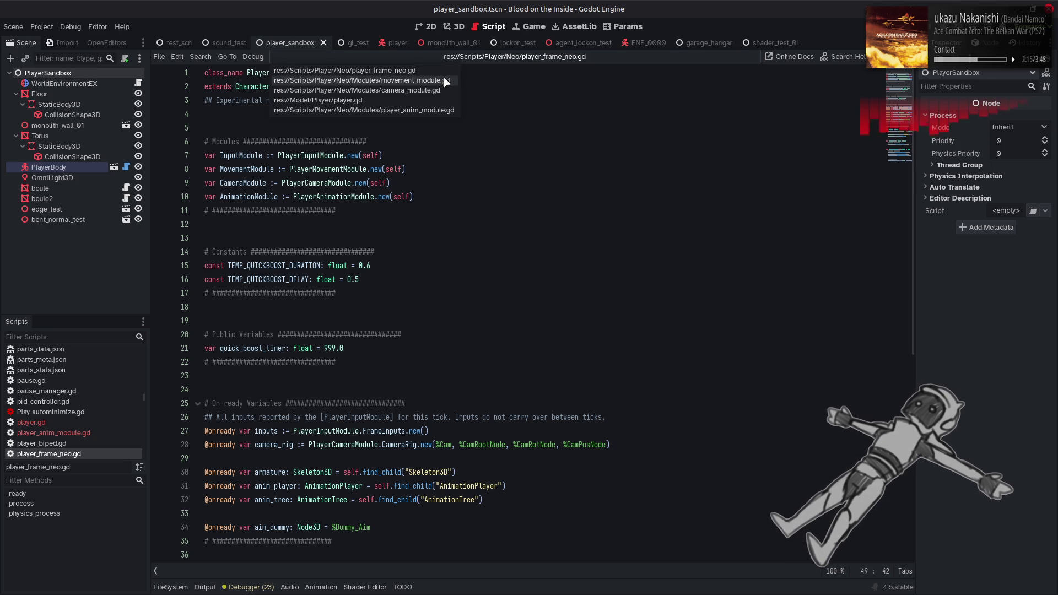
{"action": "left_click", "coordinate": [358, 73]}
{"action": "left_click_drag", "start_coordinate": [906, 333], "coordinate": [856, 66]}
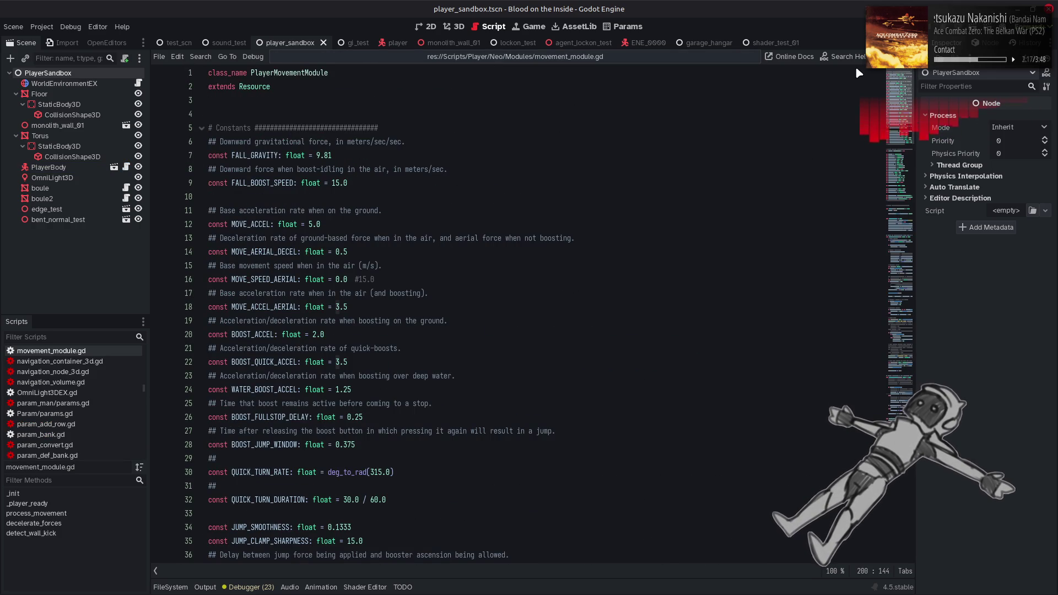
Step: Change TEMP_QUICKBOOST_DURATION_MAX from 10.0 / 30.0 to 12.0 / 30.0, save, and run the game
{"action": "scroll", "coordinate": [553, 201], "scroll_direction": "down", "scroll_amount": 6}
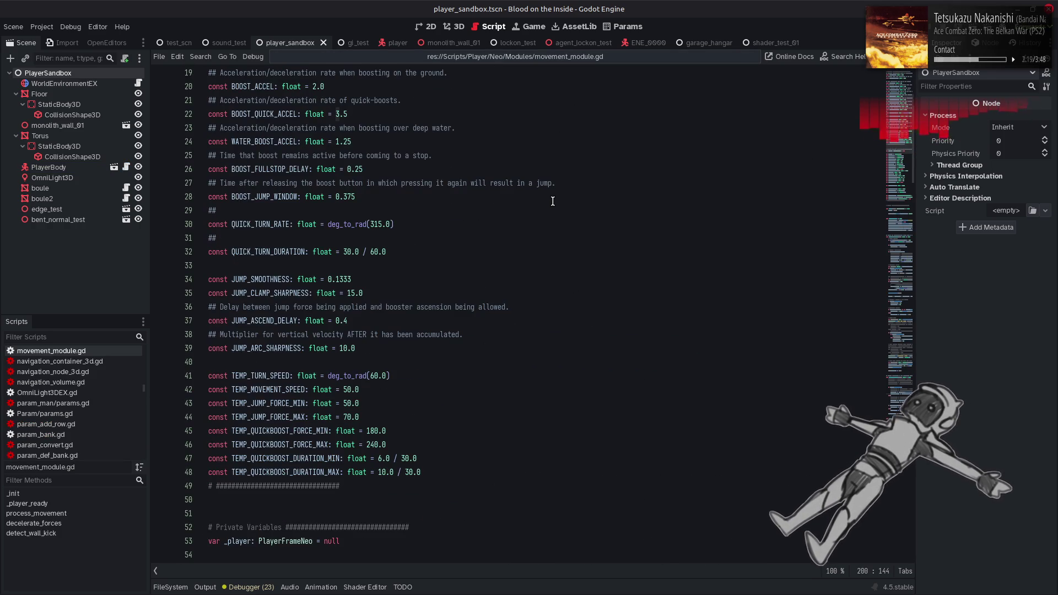
{"action": "scroll", "coordinate": [553, 201], "scroll_direction": "down", "scroll_amount": 2}
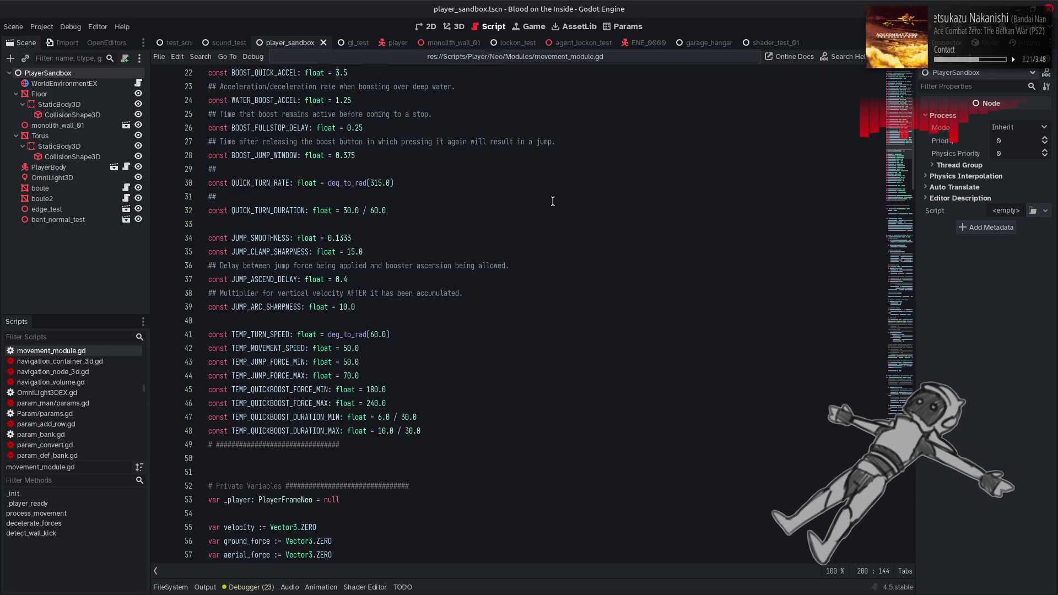
{"action": "double_click", "coordinate": [329, 386]}
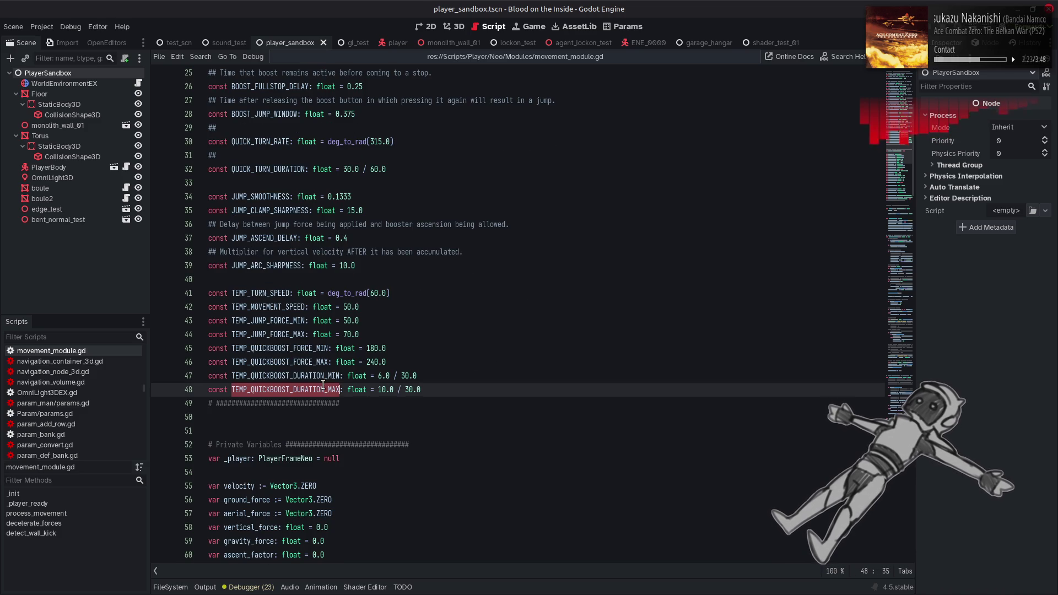
{"action": "double_click", "coordinate": [382, 390]}
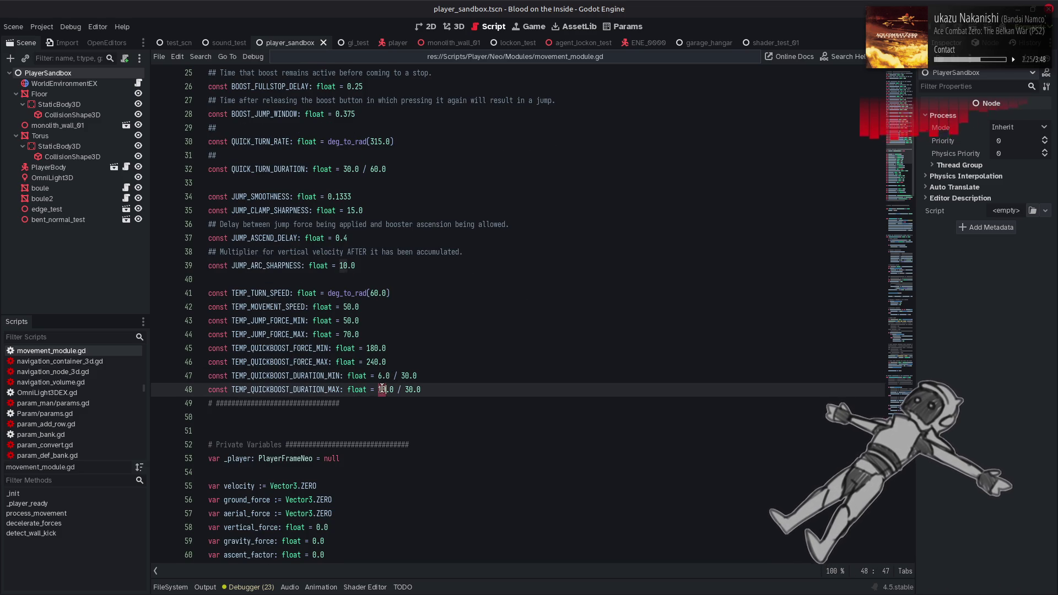
{"action": "scroll", "coordinate": [384, 380], "scroll_direction": "down", "scroll_amount": 2}
{"action": "type", "text": "2"}
{"action": "key", "text": "ctrl+s"}
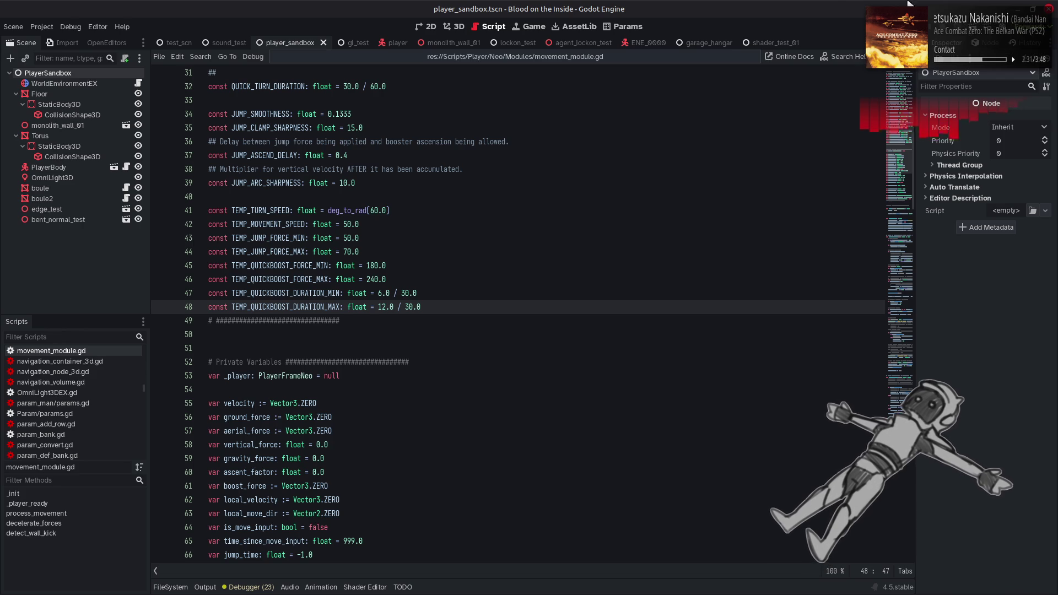
{"action": "key", "text": "F5"}
Step: Boost the mech toward the arch and strafe it left and right with the longer quickboost
{"action": "key", "text": "w"}
{"action": "key", "text": "shift"}
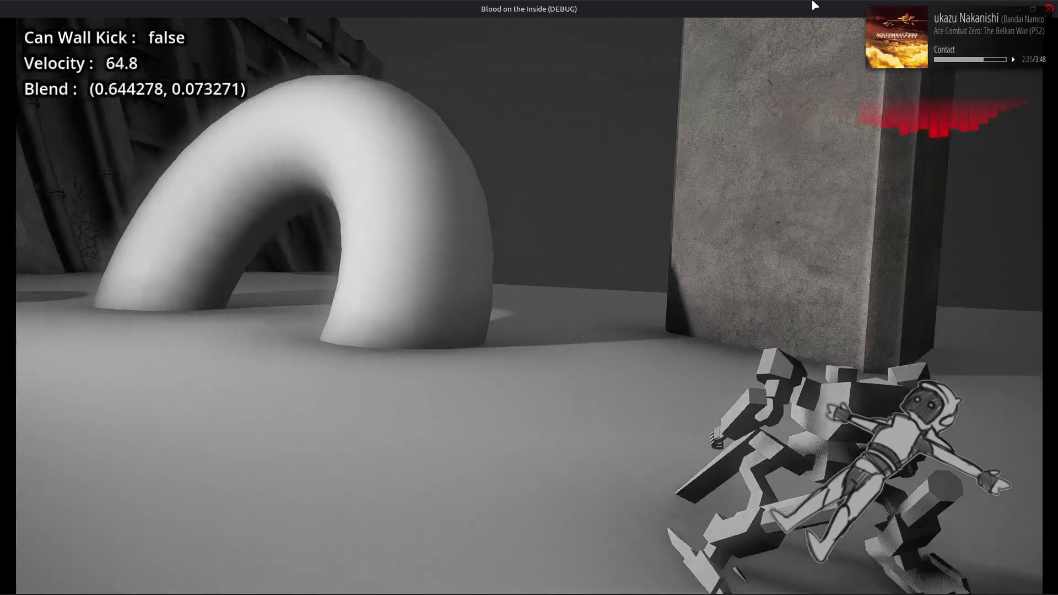
{"action": "key", "text": "d"}
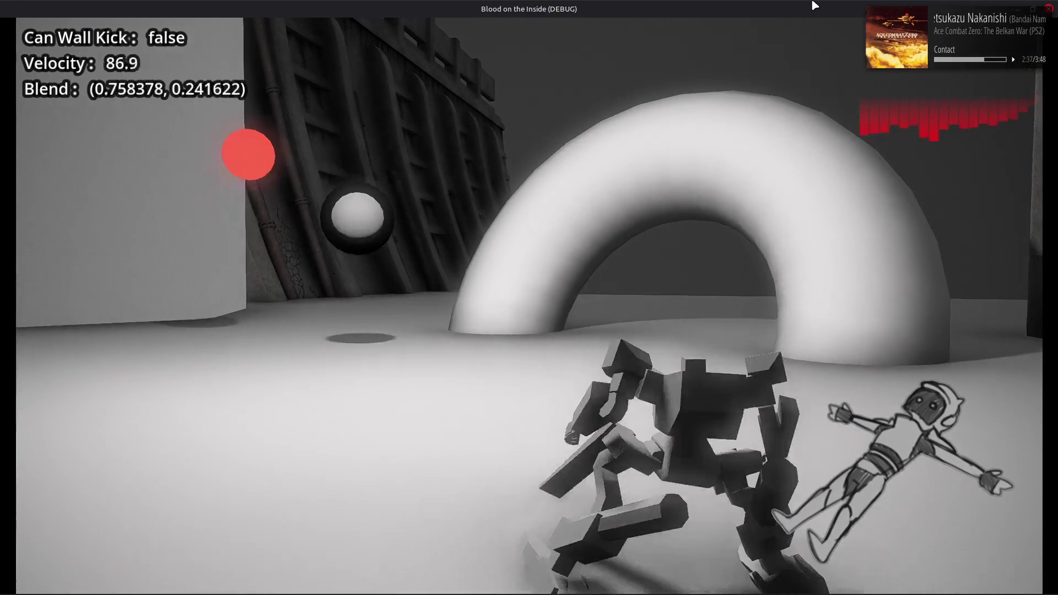
{"action": "key", "text": "a"}
{"action": "key", "text": "d"}
{"action": "key", "text": "a"}
{"action": "key", "text": "w"}
{"action": "key", "text": "a"}
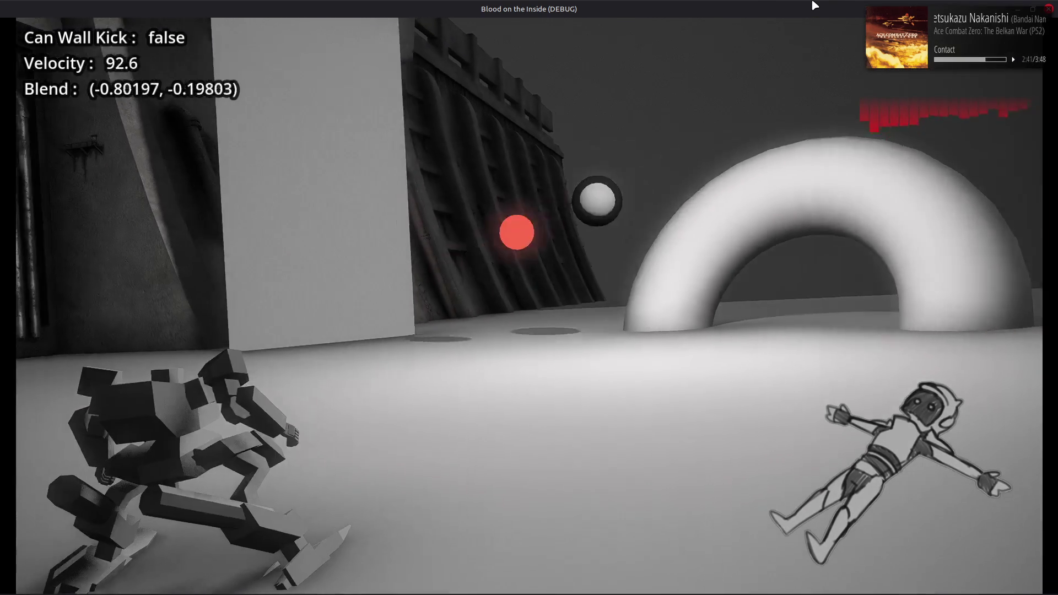
{"action": "key", "text": "d"}
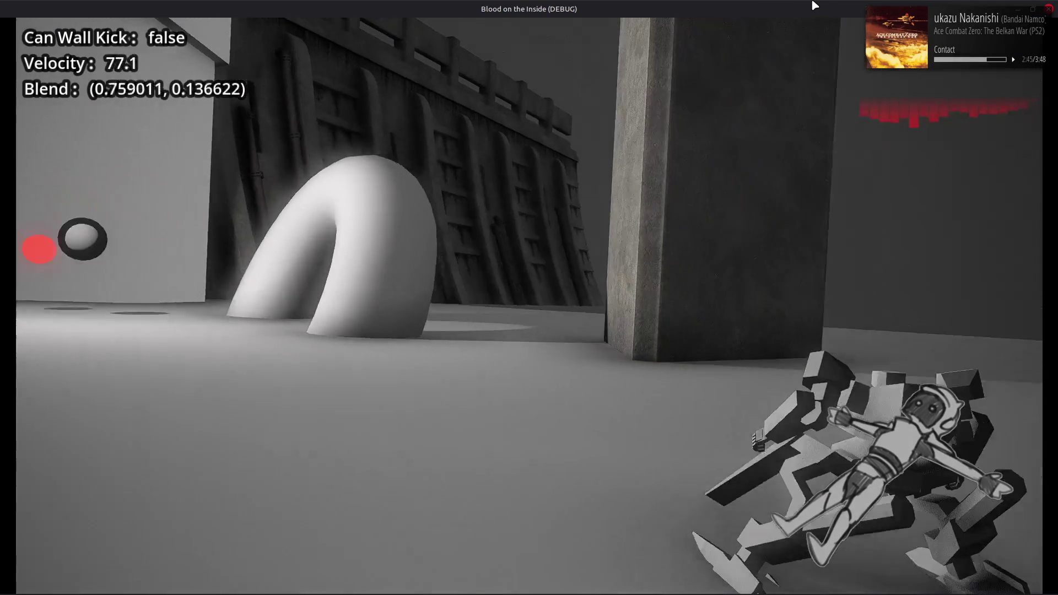
{"action": "key", "text": "a"}
{"action": "key", "text": "a"}
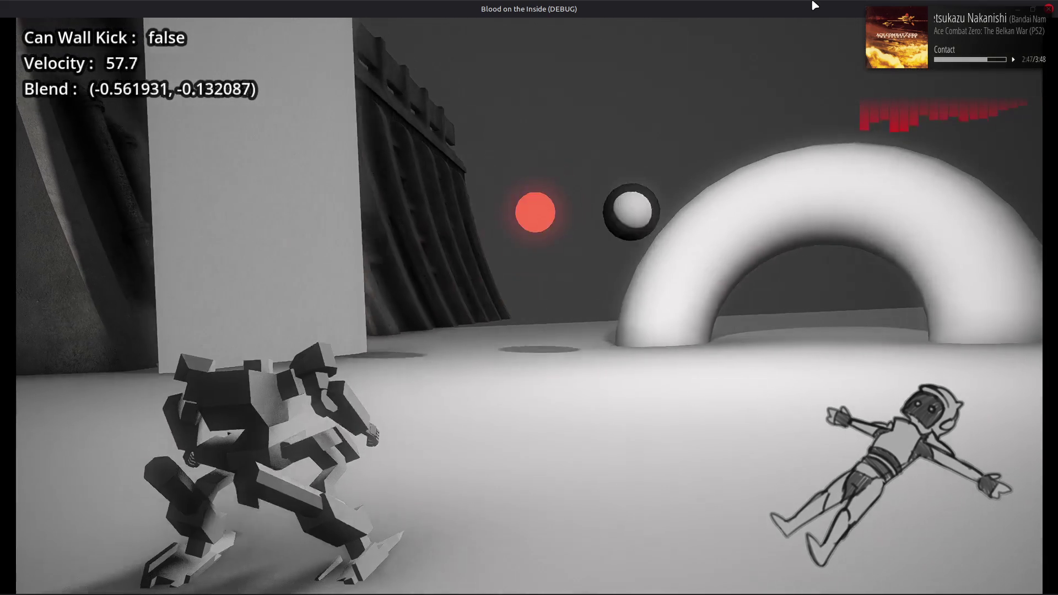
Step: Trade rapid left and right quickboosts past the arch, then stop the game with F8
{"action": "key", "text": "a"}
{"action": "key", "text": "d"}
{"action": "key", "text": "a"}
{"action": "key", "text": "d"}
{"action": "key", "text": "a"}
{"action": "key", "text": "a"}
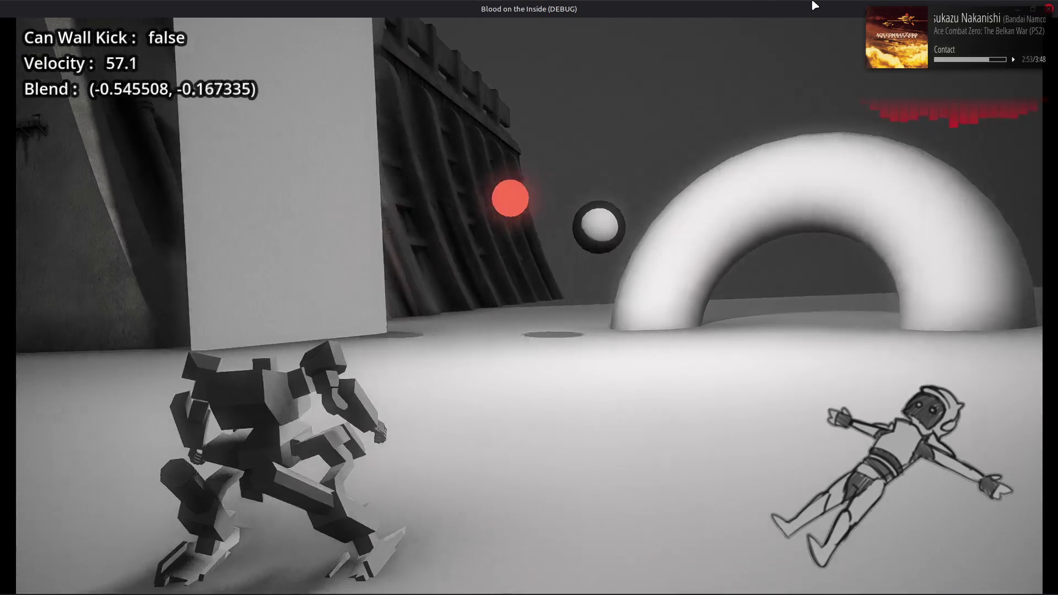
{"action": "key", "text": "a"}
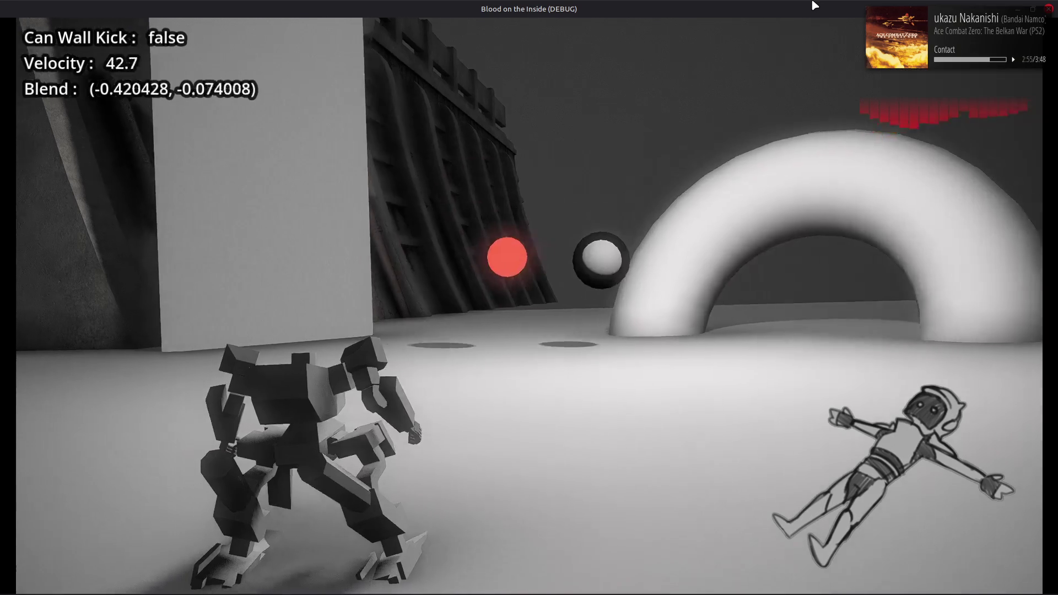
{"action": "key", "text": "a"}
{"action": "key", "text": "d"}
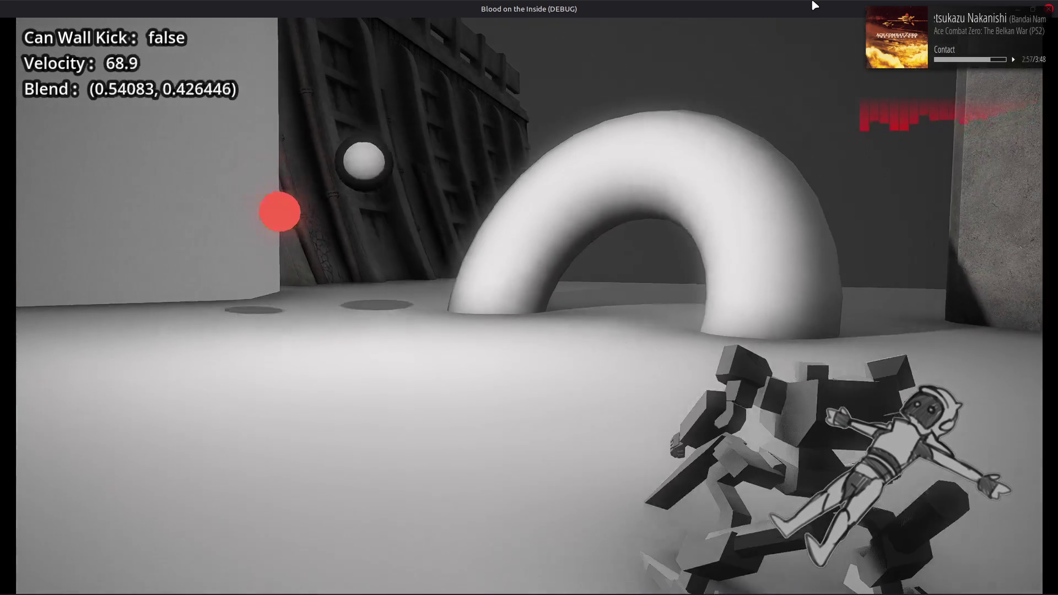
{"action": "key", "text": "a"}
{"action": "key", "text": "d"}
{"action": "key", "text": "a"}
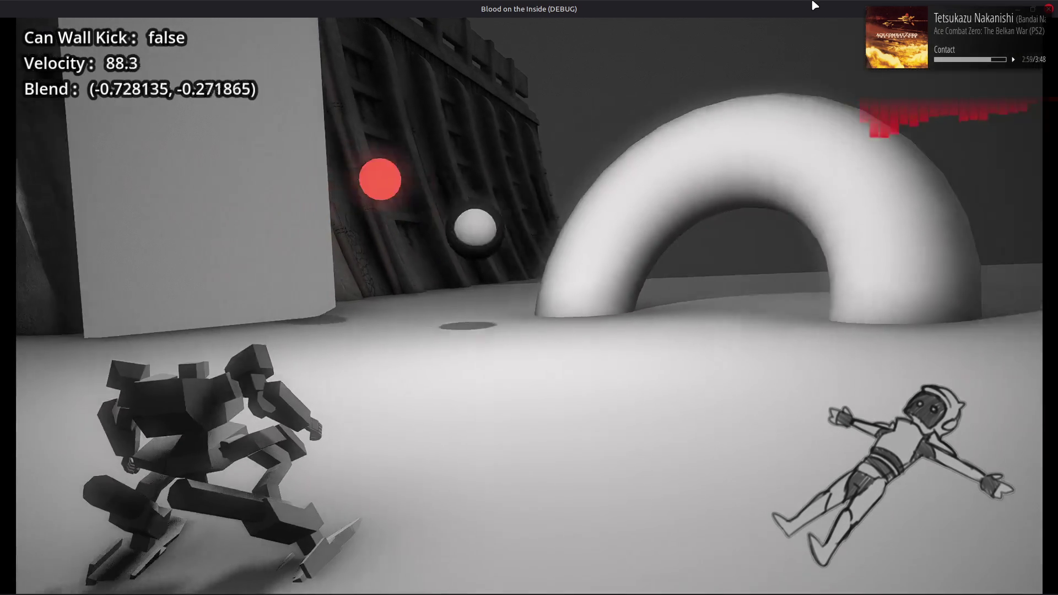
{"action": "key", "text": "d"}
{"action": "key", "text": "a"}
{"action": "key", "text": "a"}
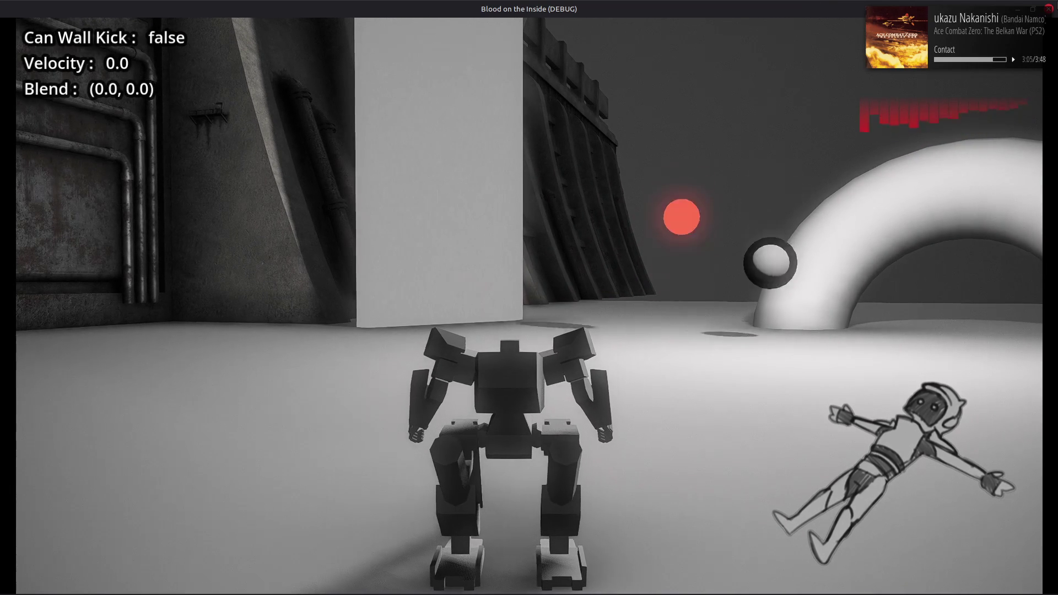
{"action": "key", "text": "F8"}
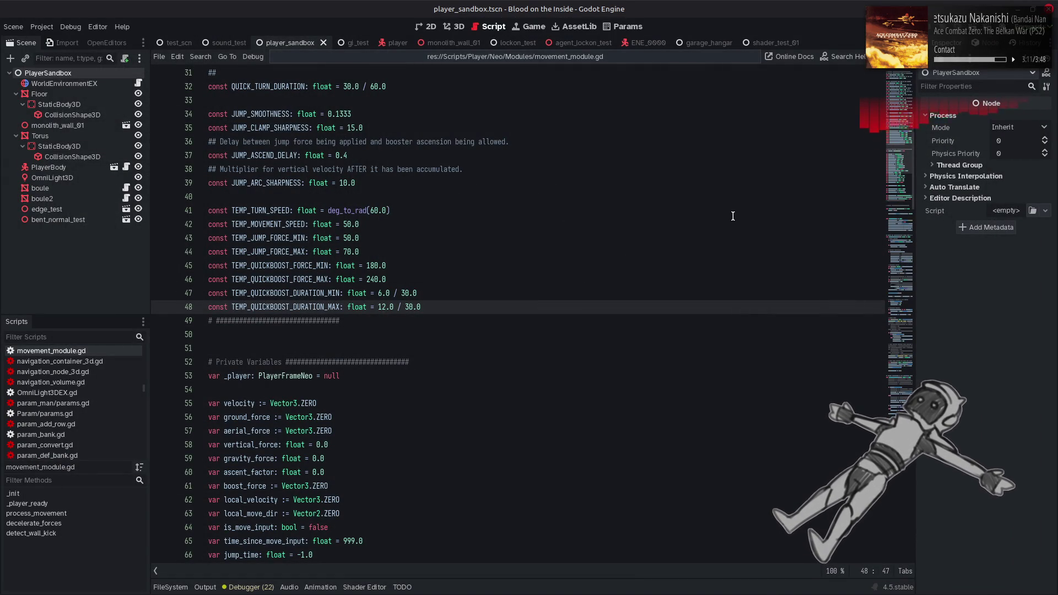
Step: Search for TEMP_QUICKBOOST_FORCE_MAX and jump to its use on line 136
{"action": "double_click", "coordinate": [326, 280]}
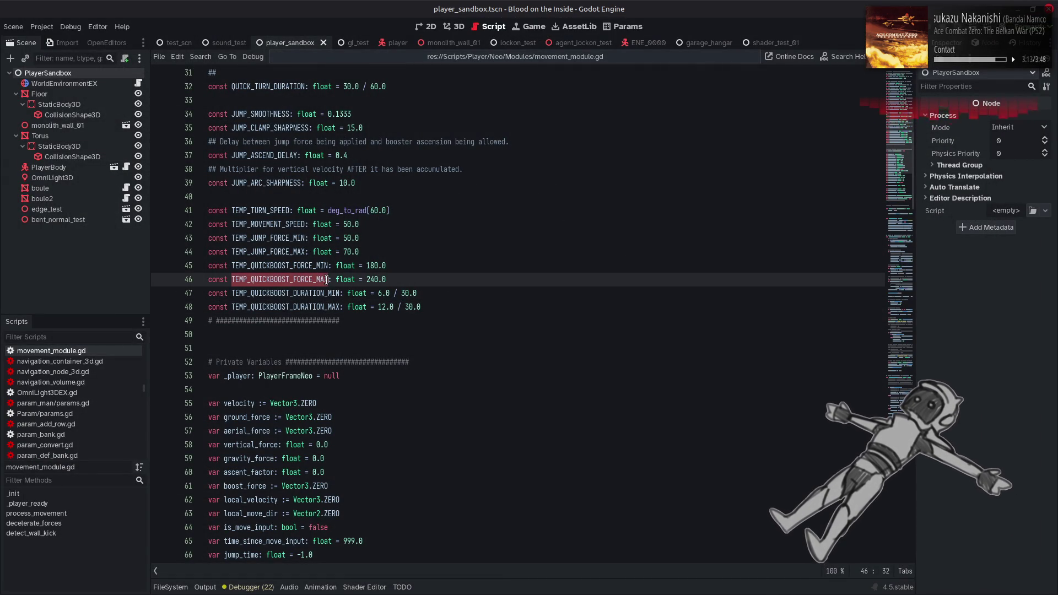
{"action": "key", "text": "ctrl+f"}
{"action": "left_click", "coordinate": [762, 571]}
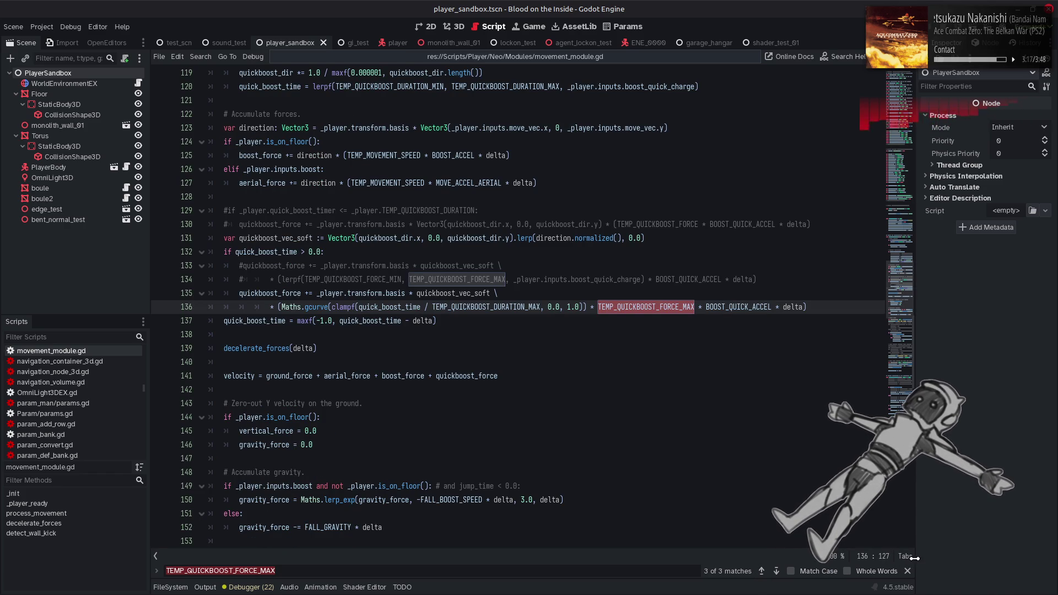
{"action": "left_click", "coordinate": [907, 571]}
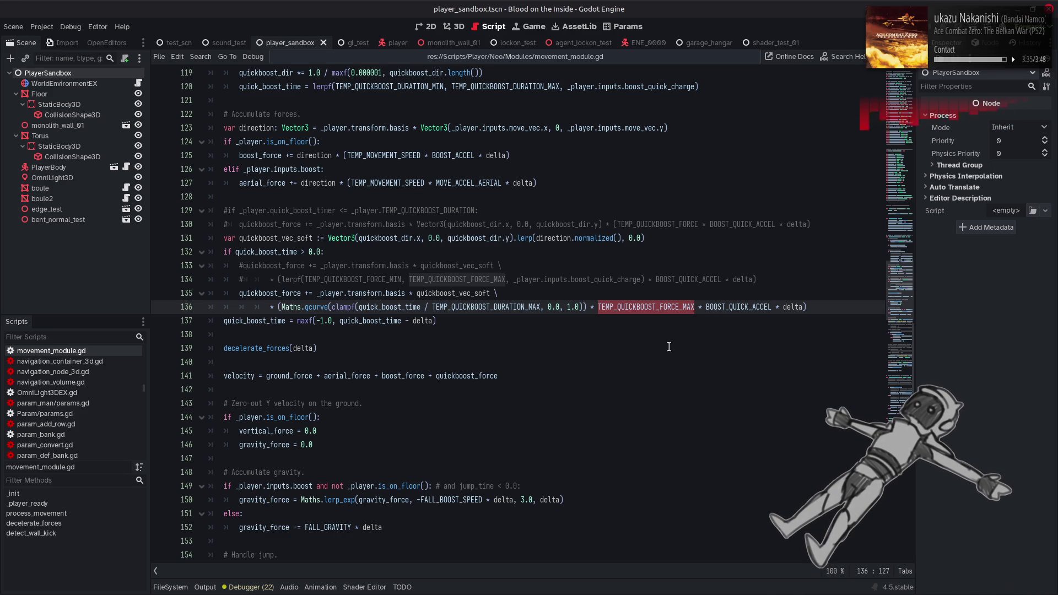
Step: Delete the Maths.gcurve call from line 136, save, and run the game
{"action": "left_click", "coordinate": [329, 306]}
{"action": "key", "text": "Delete"}
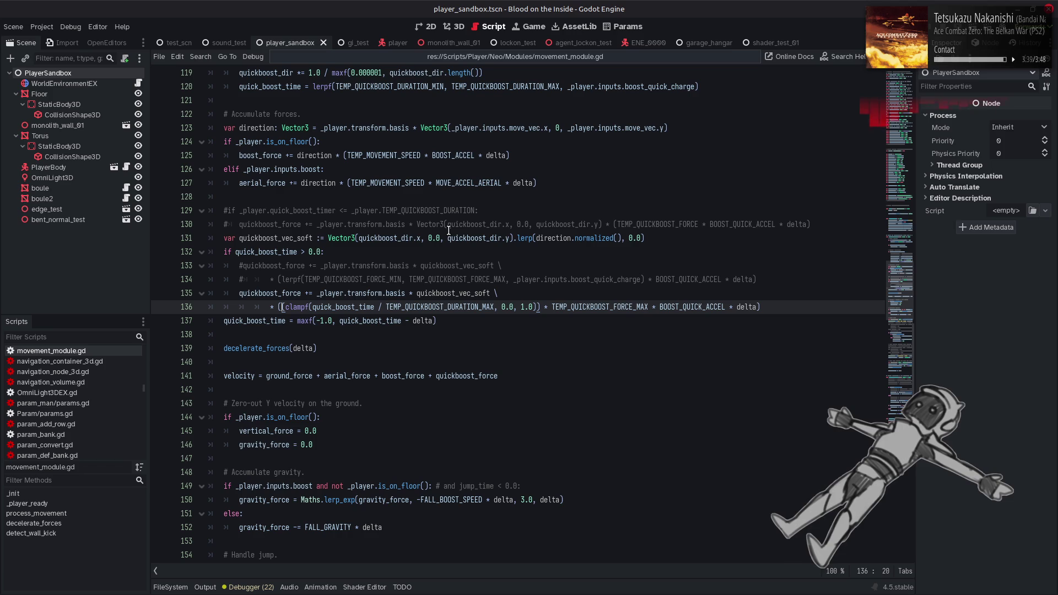
{"action": "key", "text": "ctrl+s"}
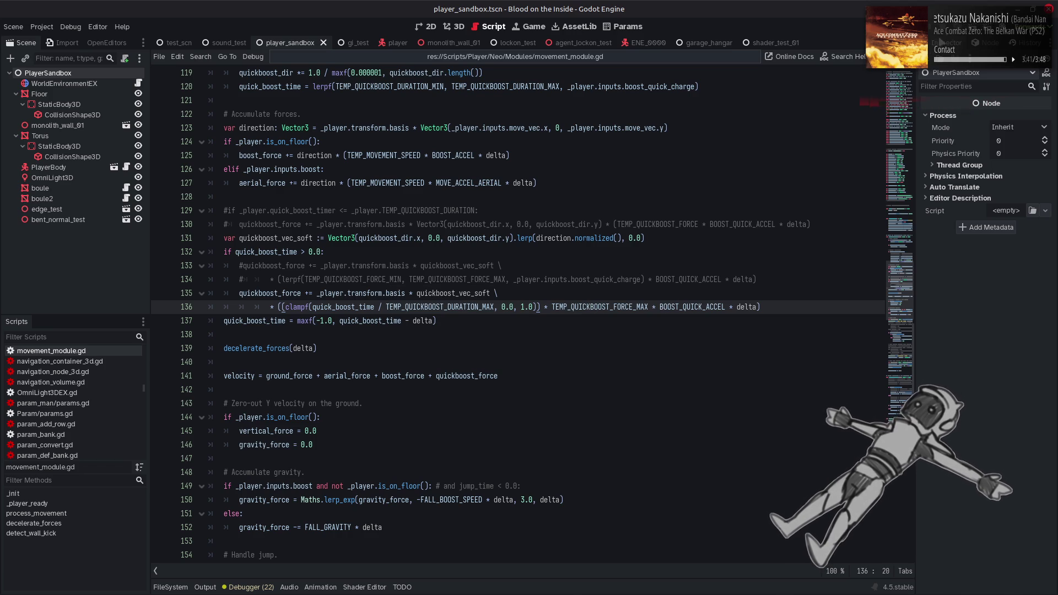
{"action": "key", "text": "F5"}
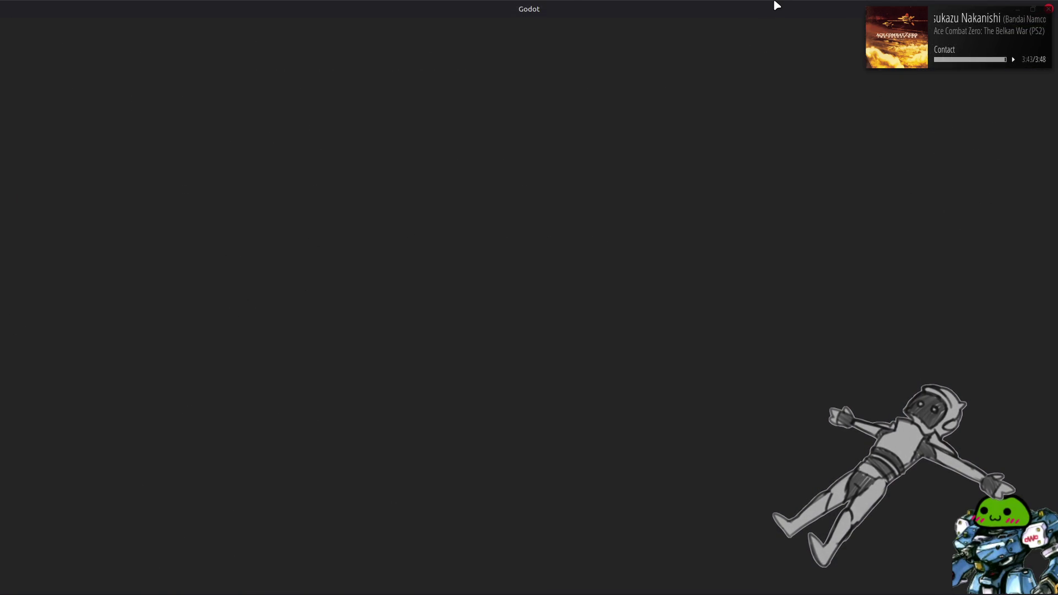
Step: Dash the mech left and right repeatedly to feel the uncurved quickboost force
{"action": "key", "text": "d"}
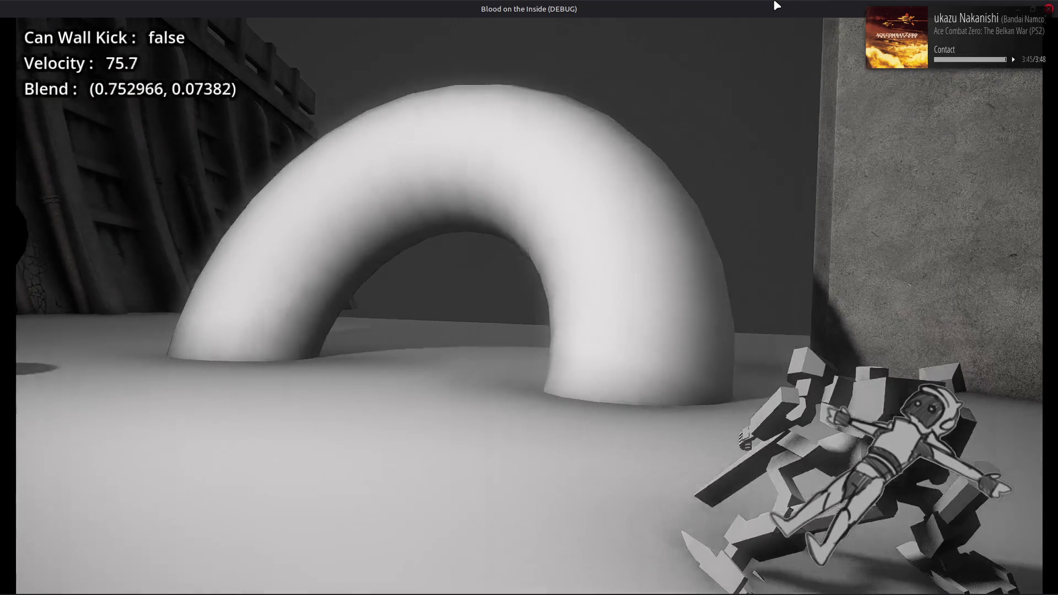
{"action": "key", "text": "a"}
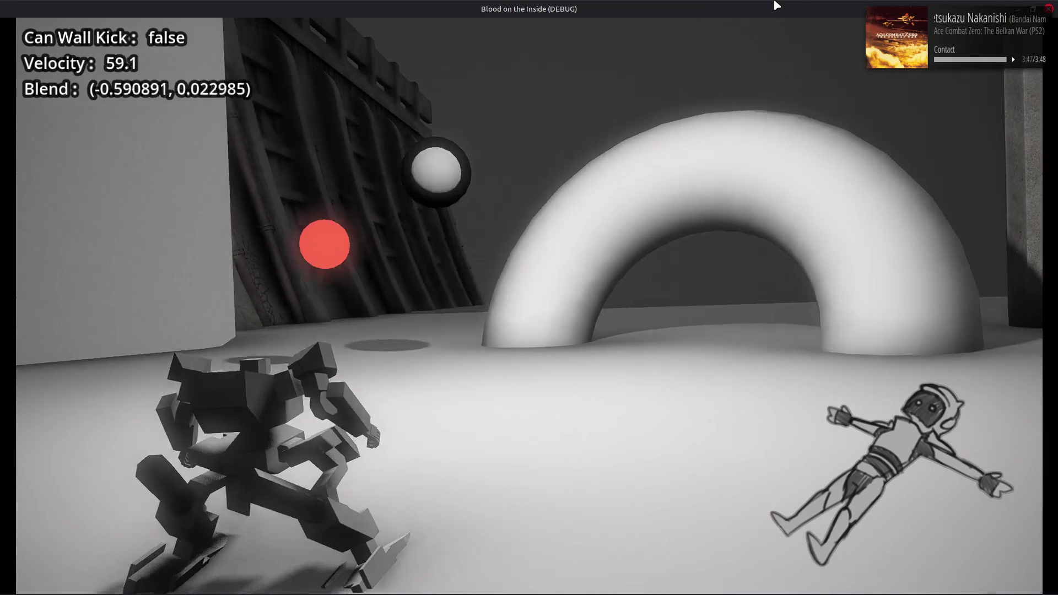
{"action": "key", "text": "d"}
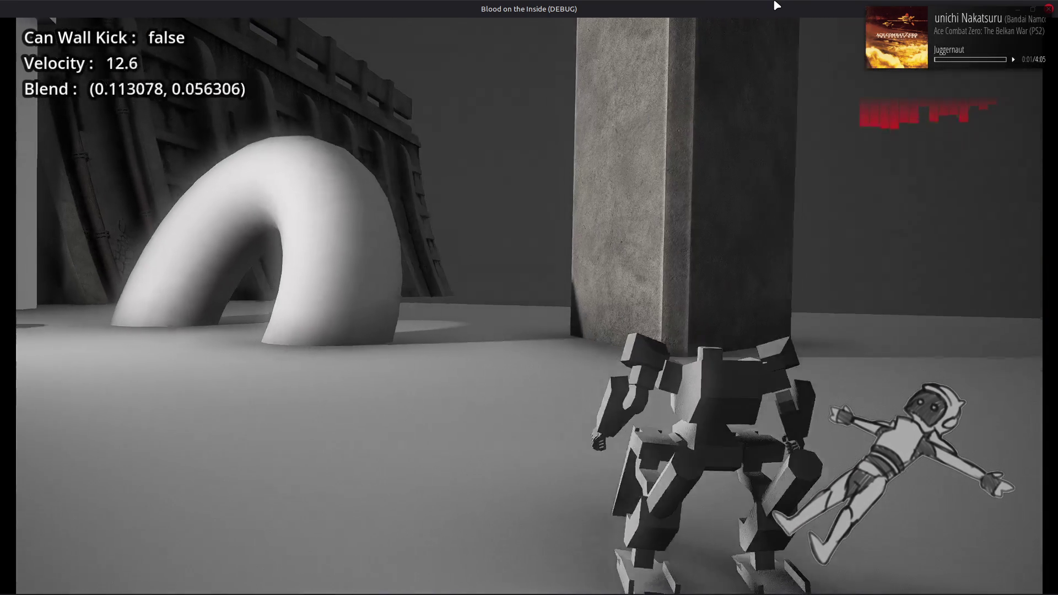
{"action": "key", "text": "a"}
{"action": "key", "text": "d"}
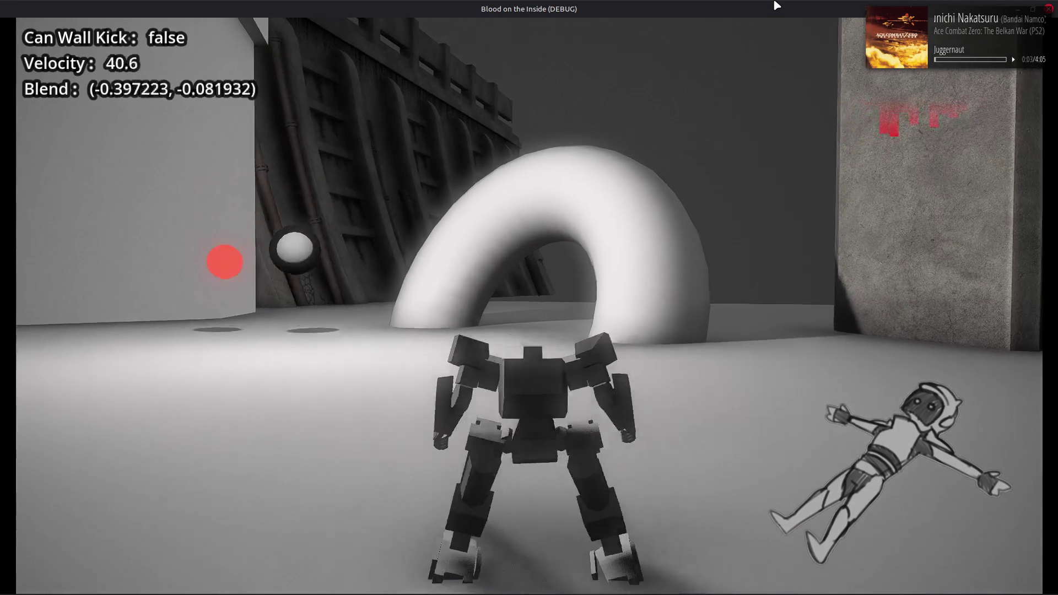
{"action": "key", "text": "d"}
{"action": "key", "text": "a"}
{"action": "key", "text": "d"}
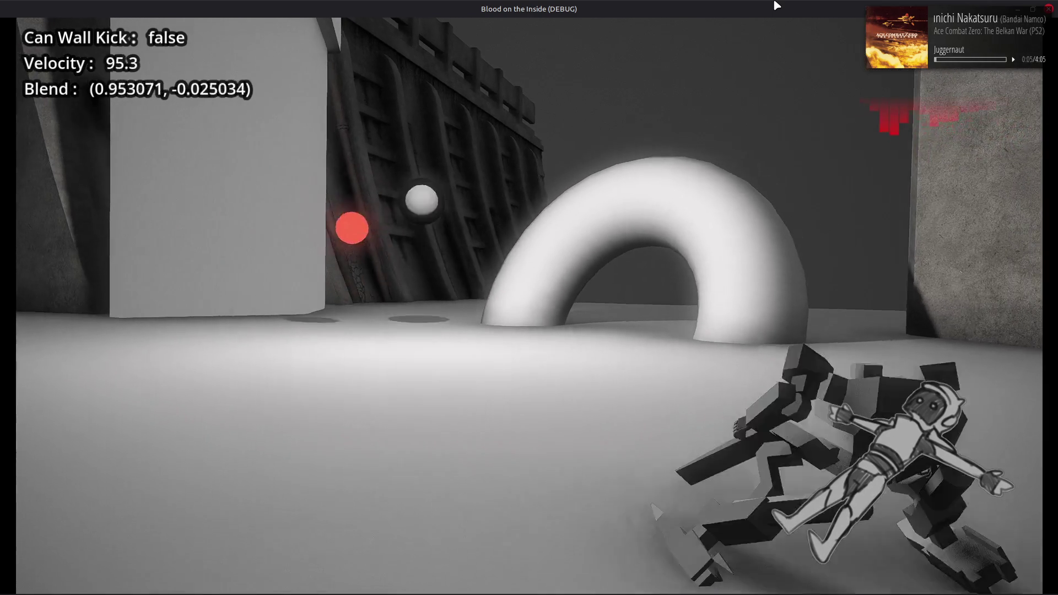
{"action": "key", "text": "a"}
{"action": "key", "text": "d"}
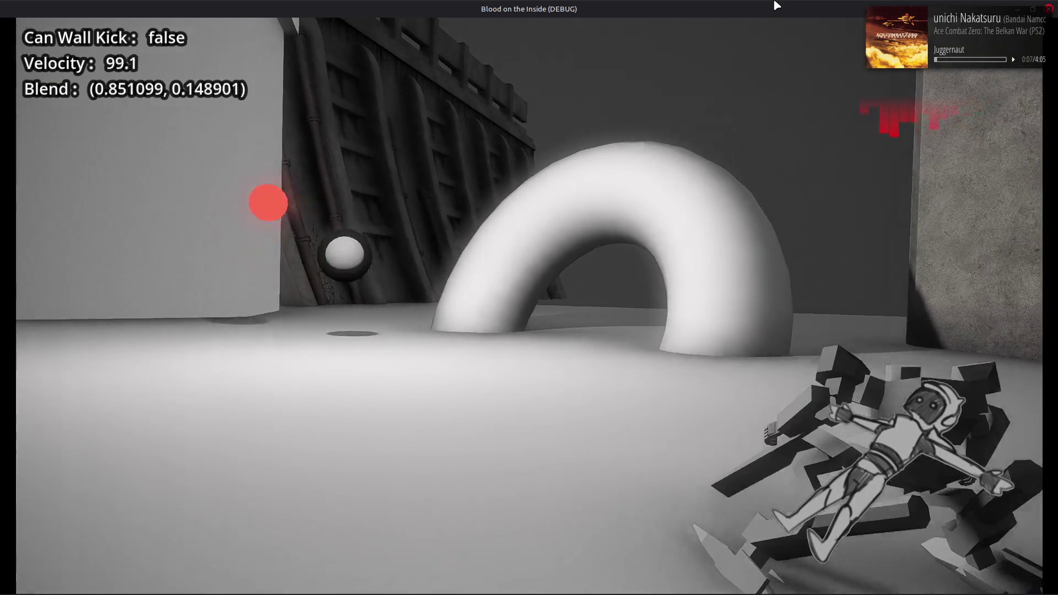
{"action": "key", "text": "a"}
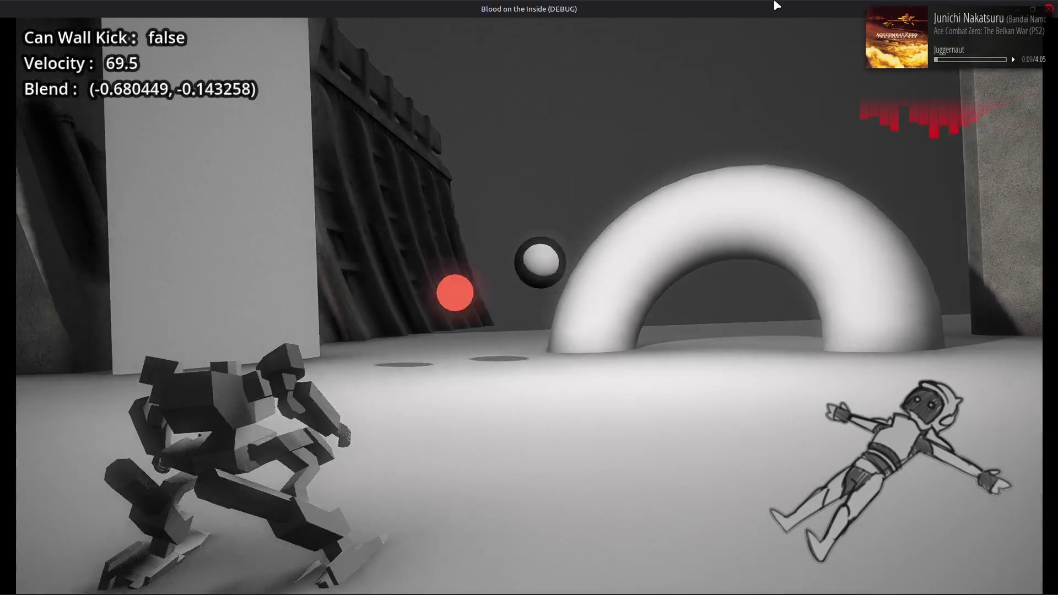
{"action": "key", "text": "d"}
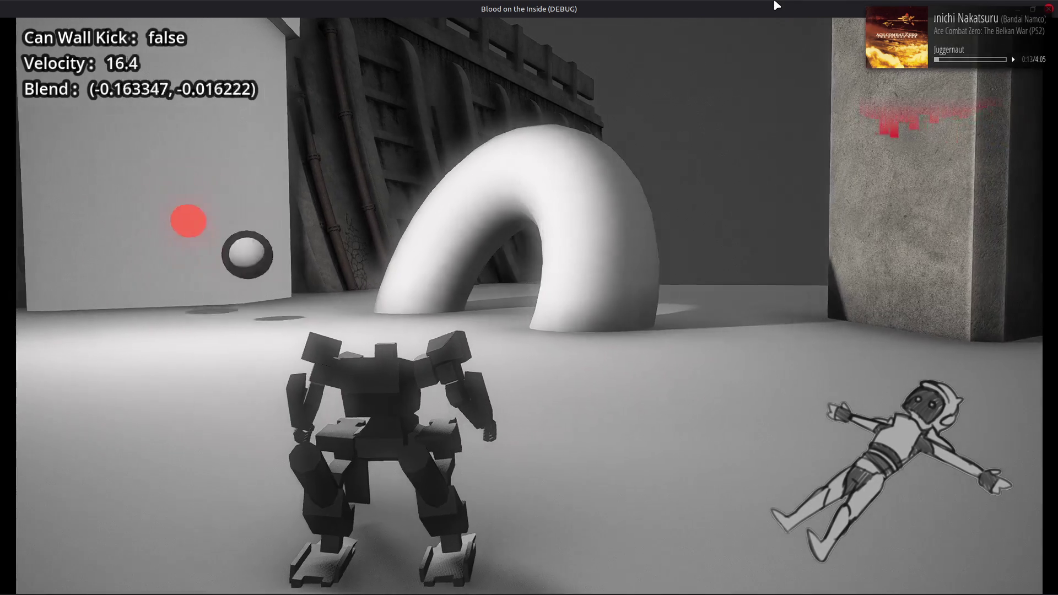
Step: Stop the game, restore Maths.gcurve on line 136, and save the script
{"action": "key", "text": "F8"}
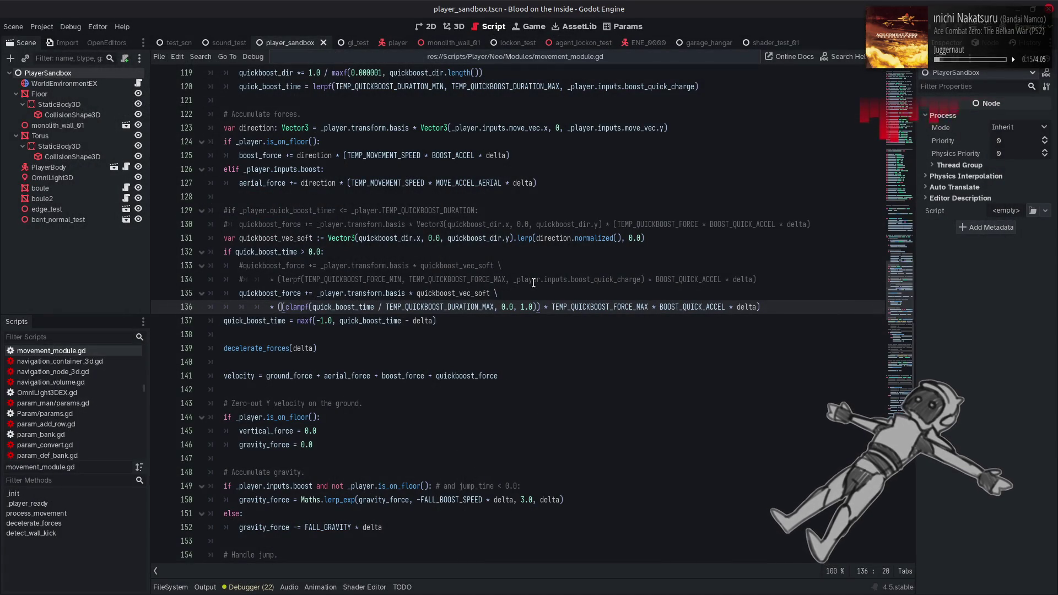
{"action": "key", "text": "ctrl+y"}
{"action": "key", "text": "ctrl+y"}
{"action": "key", "text": "ctrl+s"}
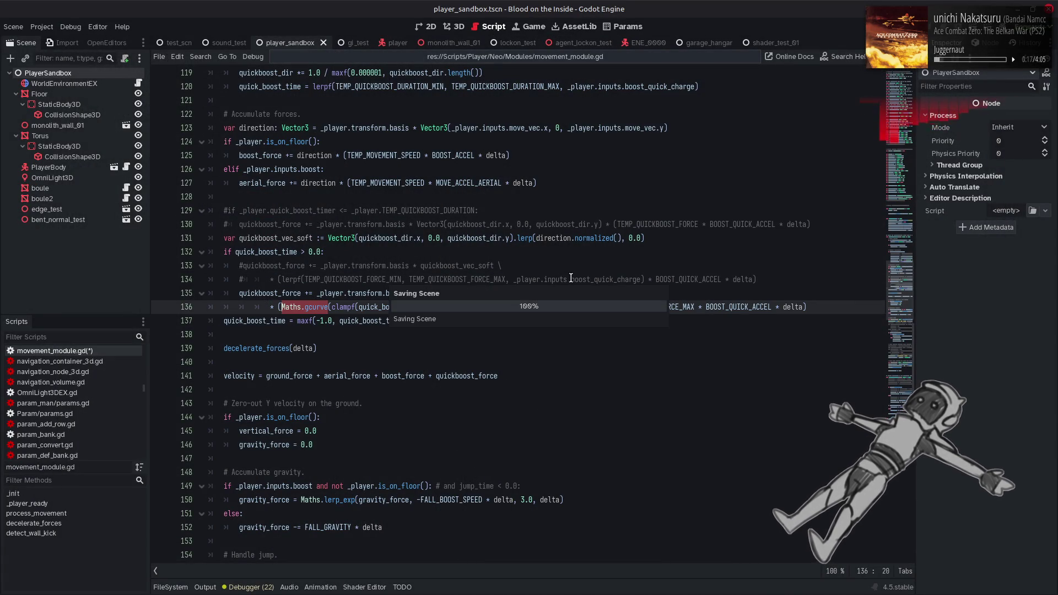
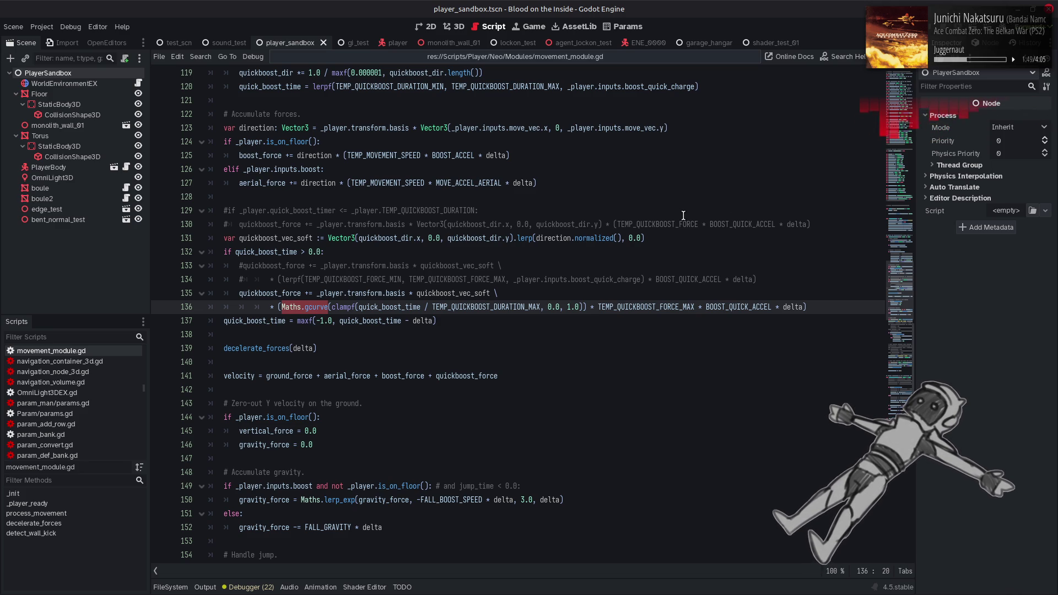
Step: Set the quick-boost lerp weight on line 131 of movement_module.gd to 0.25 and save
{"action": "left_click", "coordinate": [641, 238]}
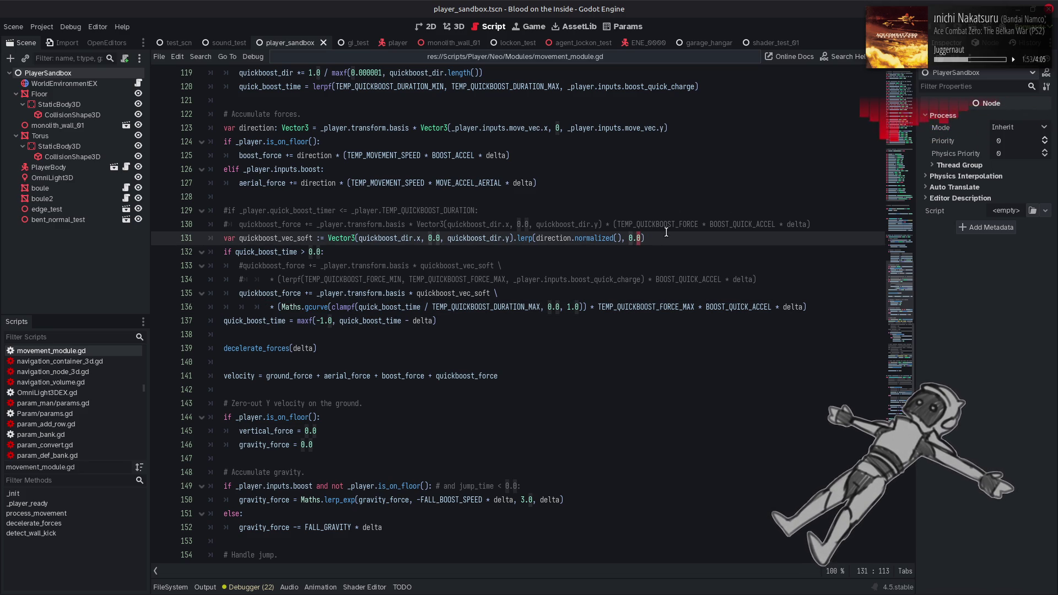
{"action": "type", "text": "25"}
{"action": "key", "text": "ctrl+s"}
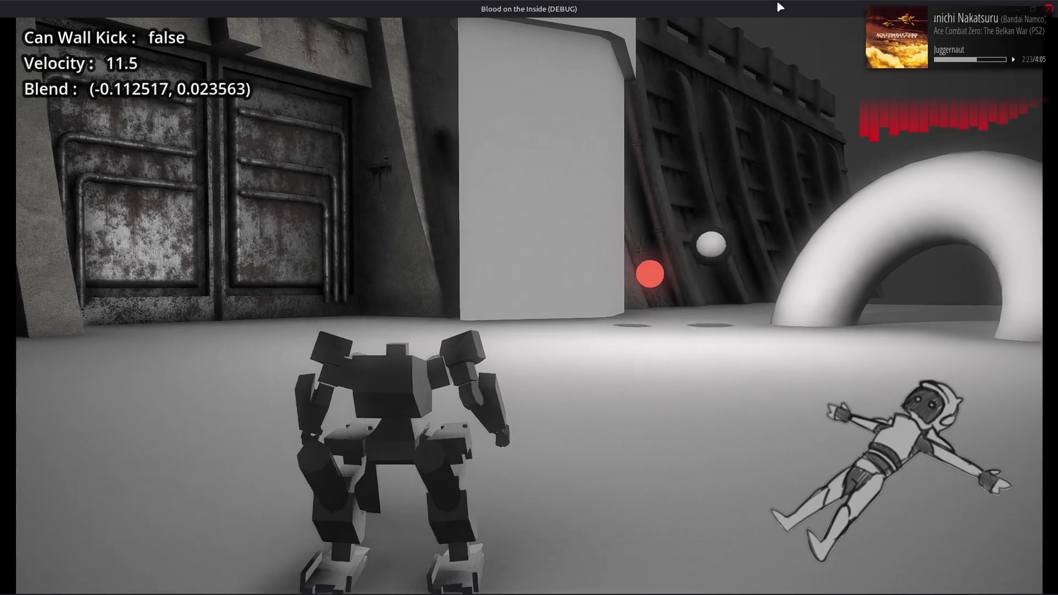
Step: Stop the running test build with F8 after trying the quick boost
{"action": "key", "text": "F8"}
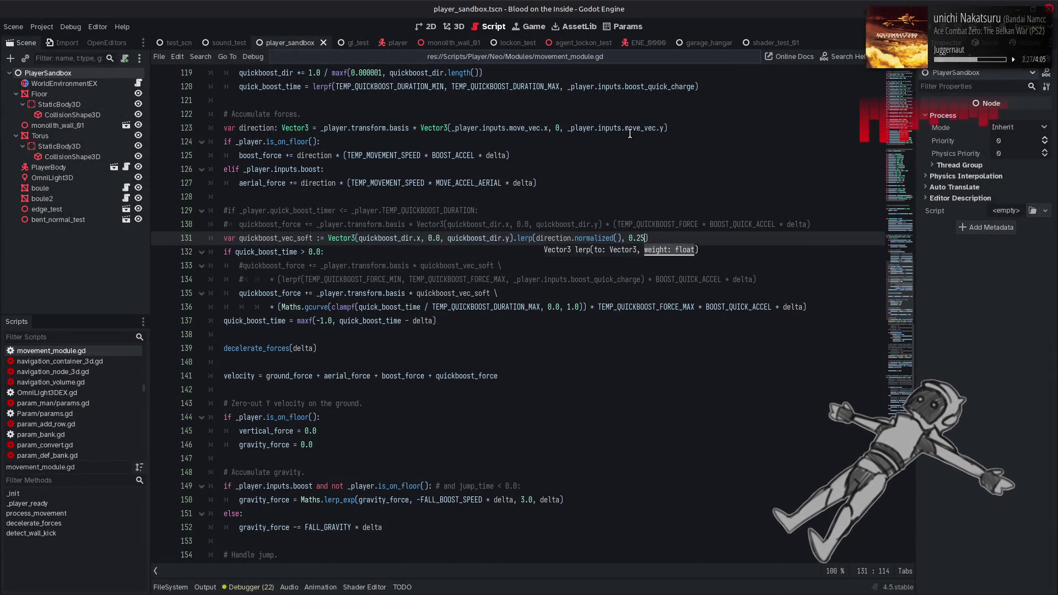
Step: Open input_module.gd from the Scripts list
{"action": "left_click", "coordinate": [608, 150]}
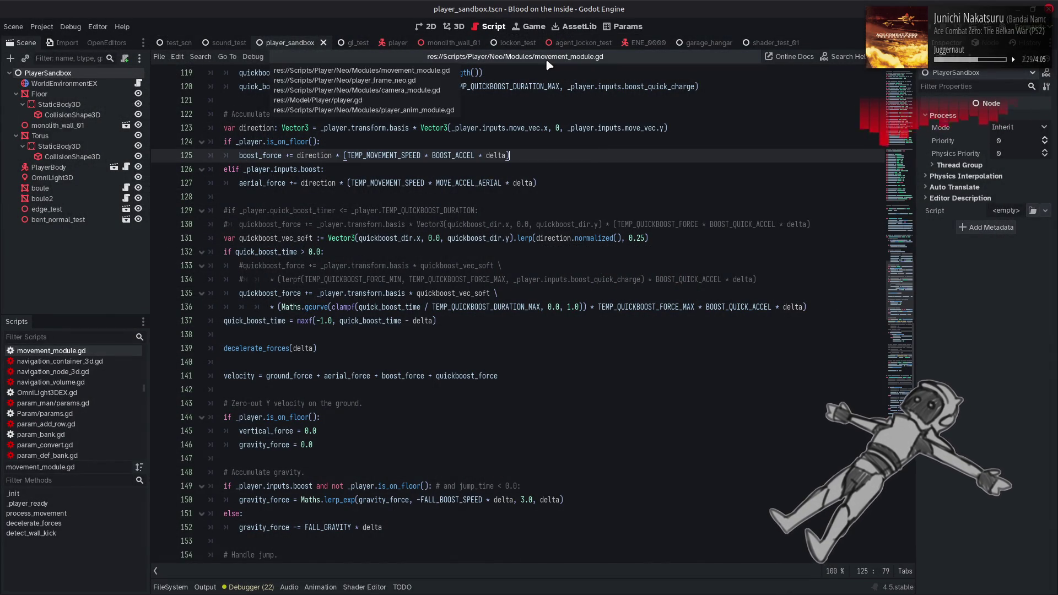
{"action": "scroll", "coordinate": [92, 397], "scroll_direction": "up", "scroll_amount": 4}
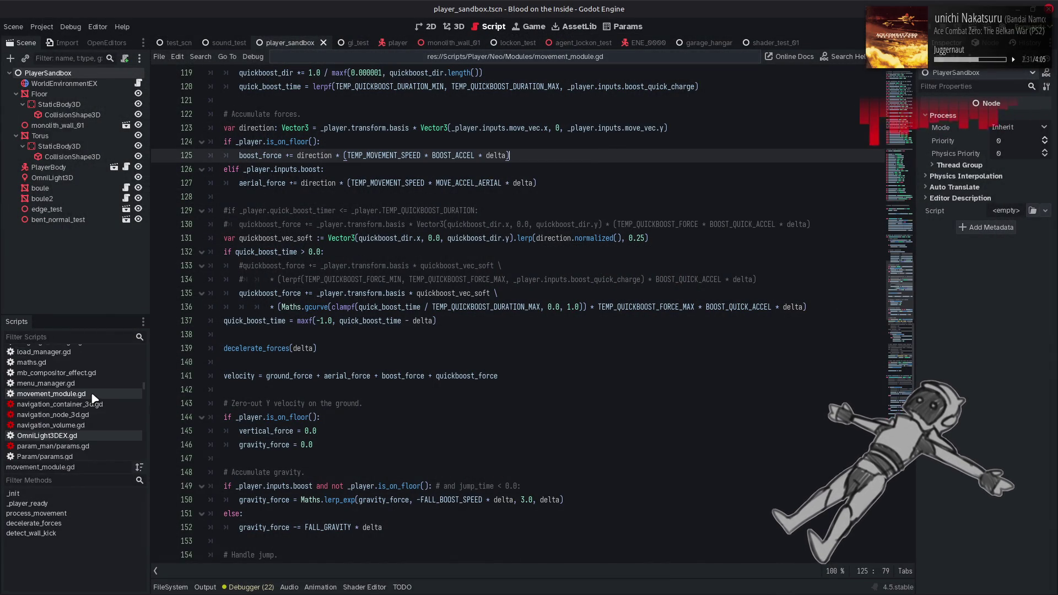
{"action": "scroll", "coordinate": [91, 392], "scroll_direction": "up", "scroll_amount": 1}
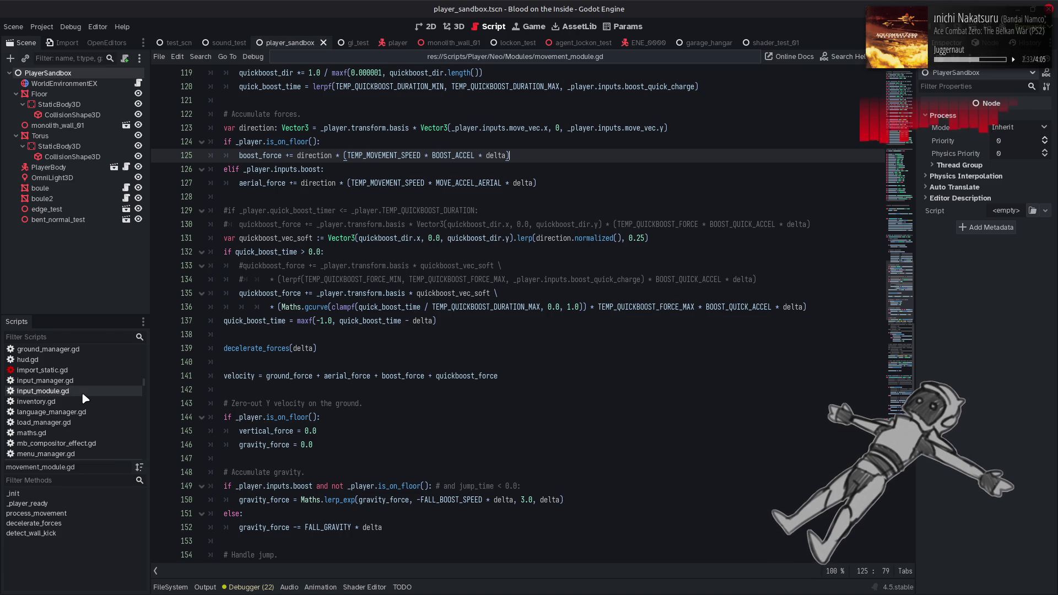
{"action": "left_click", "coordinate": [82, 391]}
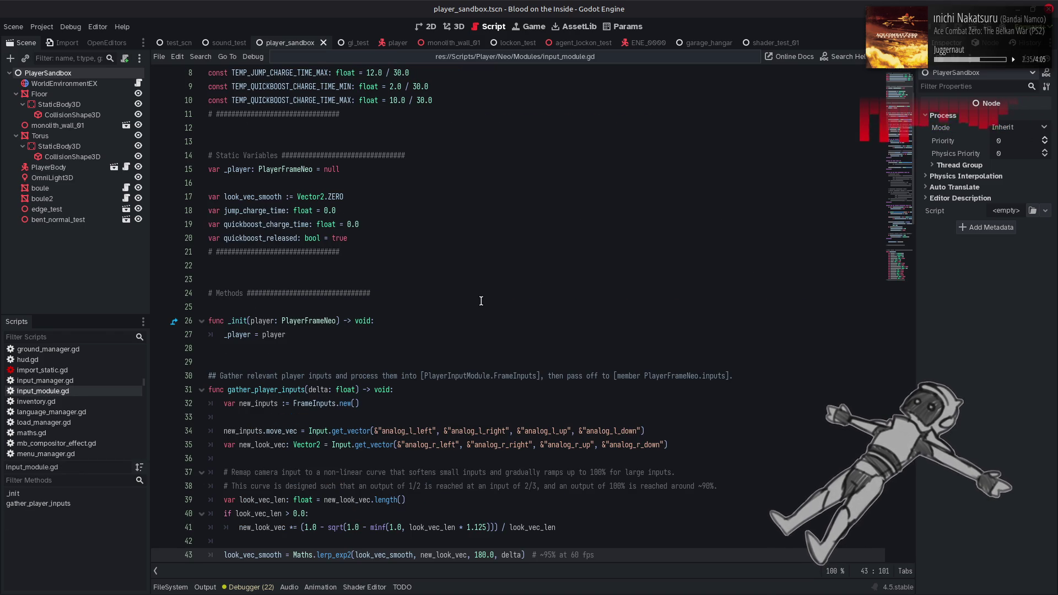
{"action": "scroll", "coordinate": [481, 301], "scroll_direction": "up", "scroll_amount": 3}
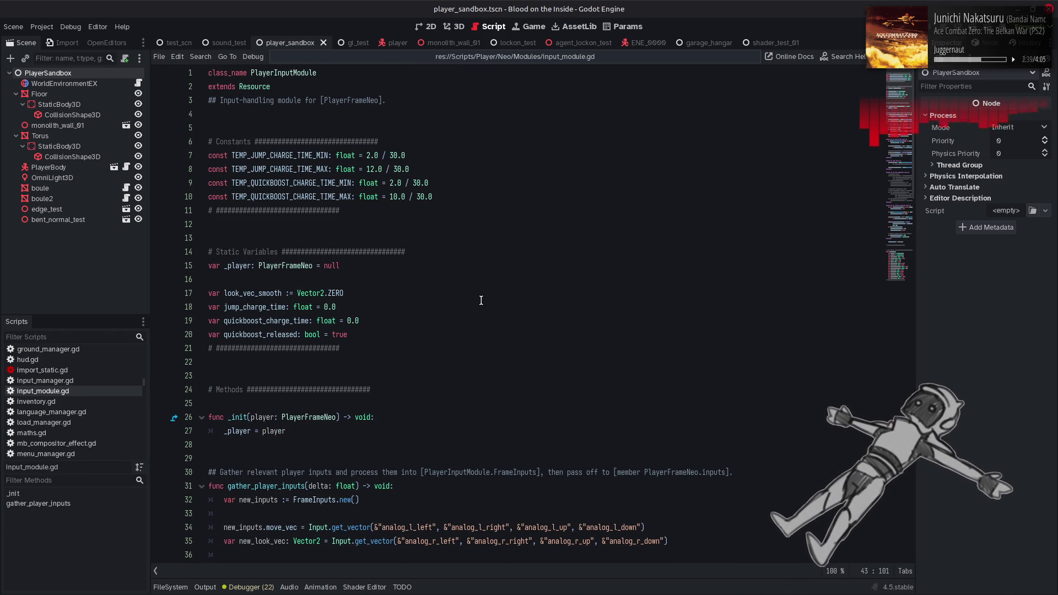
Step: In player_frame_neo.gd, select the TEMP_QUICKBOOST_DELAY constant and review the surrounding constants
{"action": "left_click", "coordinate": [496, 58]}
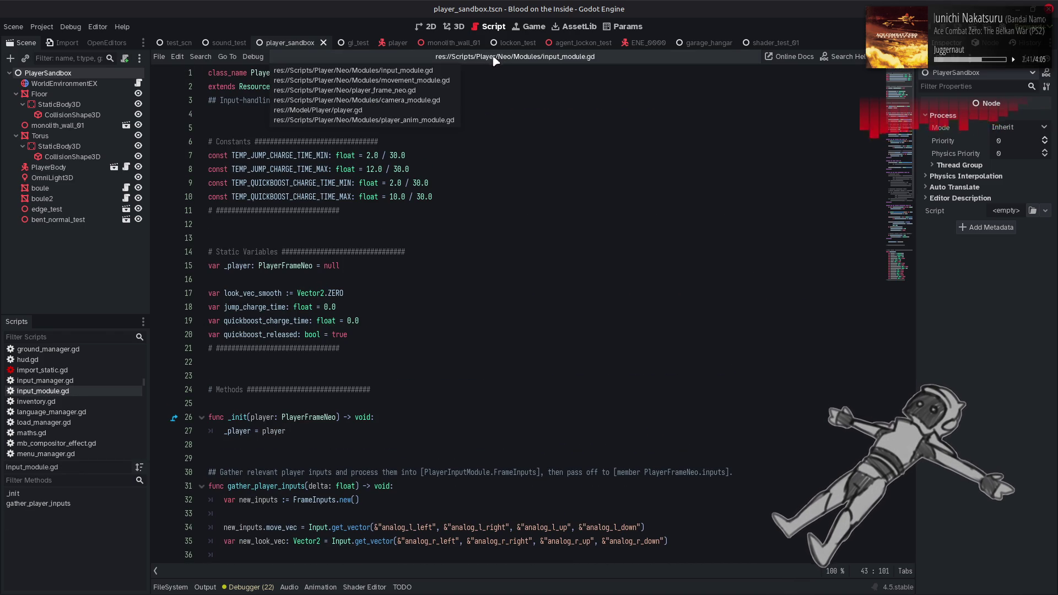
{"action": "left_click", "coordinate": [439, 91]}
{"action": "left_click", "coordinate": [285, 280]}
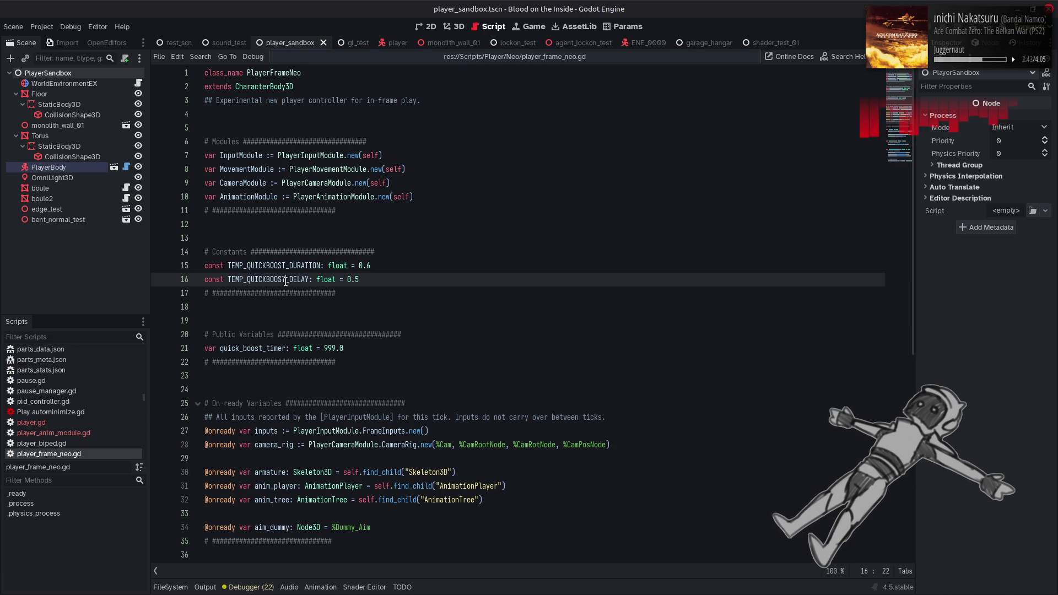
{"action": "double_click", "coordinate": [285, 280]}
{"action": "key", "text": "ctrl+c"}
{"action": "scroll", "coordinate": [286, 280], "scroll_direction": "down", "scroll_amount": 4}
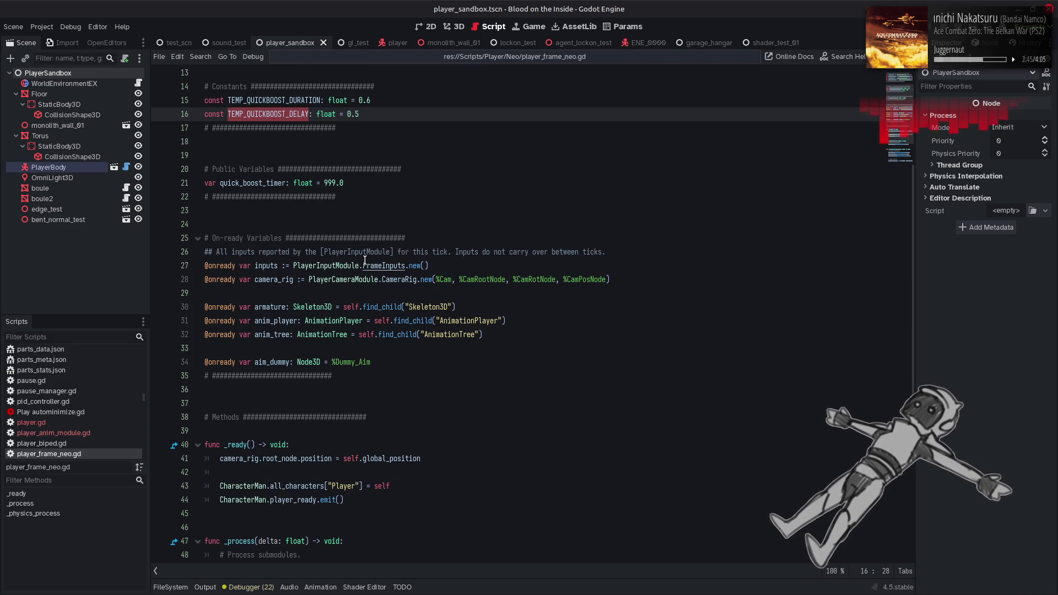
{"action": "scroll", "coordinate": [352, 270], "scroll_direction": "down", "scroll_amount": 4}
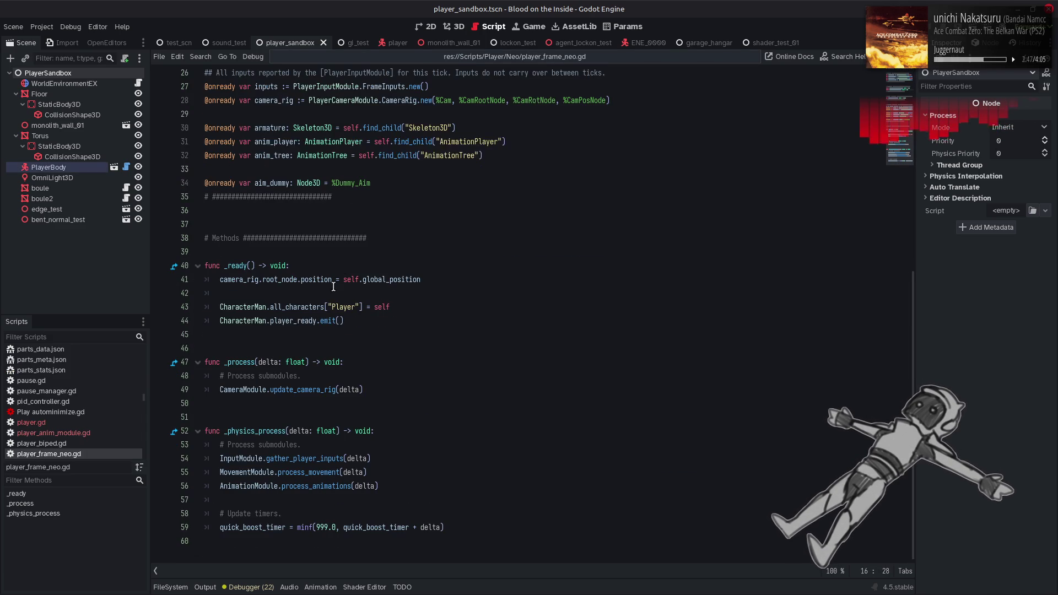
Step: Return to input_module.gd and start a text search
{"action": "left_click", "coordinate": [402, 57]}
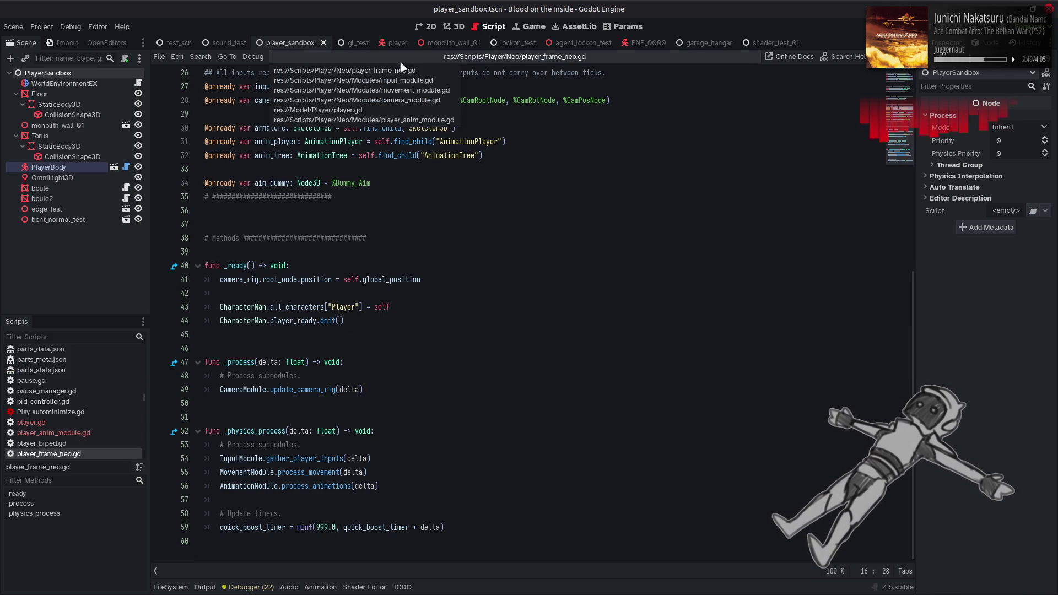
{"action": "left_click", "coordinate": [354, 80]}
{"action": "key", "text": "ctrl+f"}
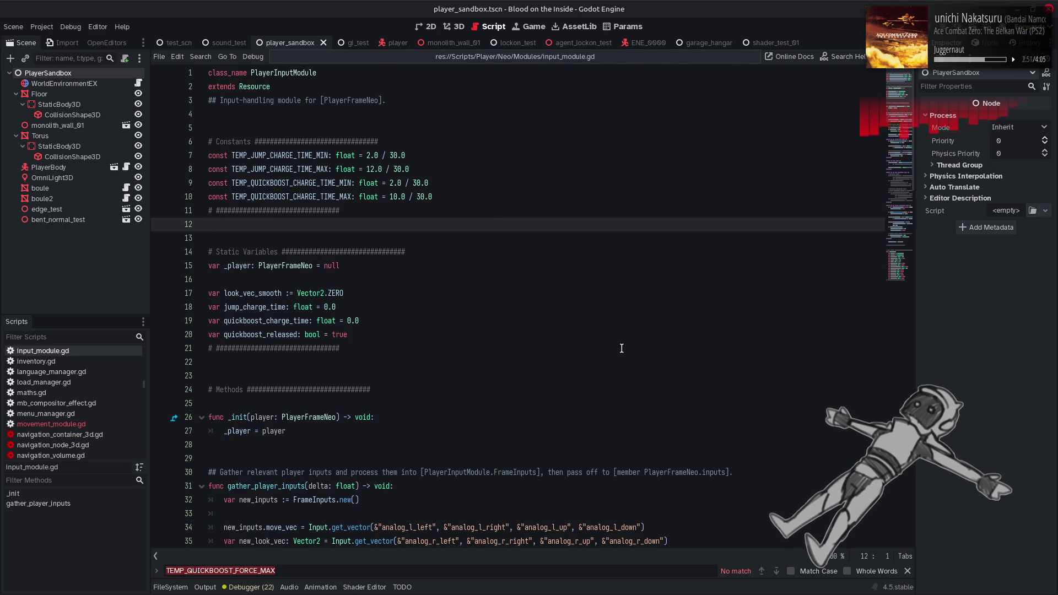
Step: Search input_module.gd for TEMP_QUICKBOOST_DELAY and read through the quick-boost input code
{"action": "key", "text": "ctrl+v"}
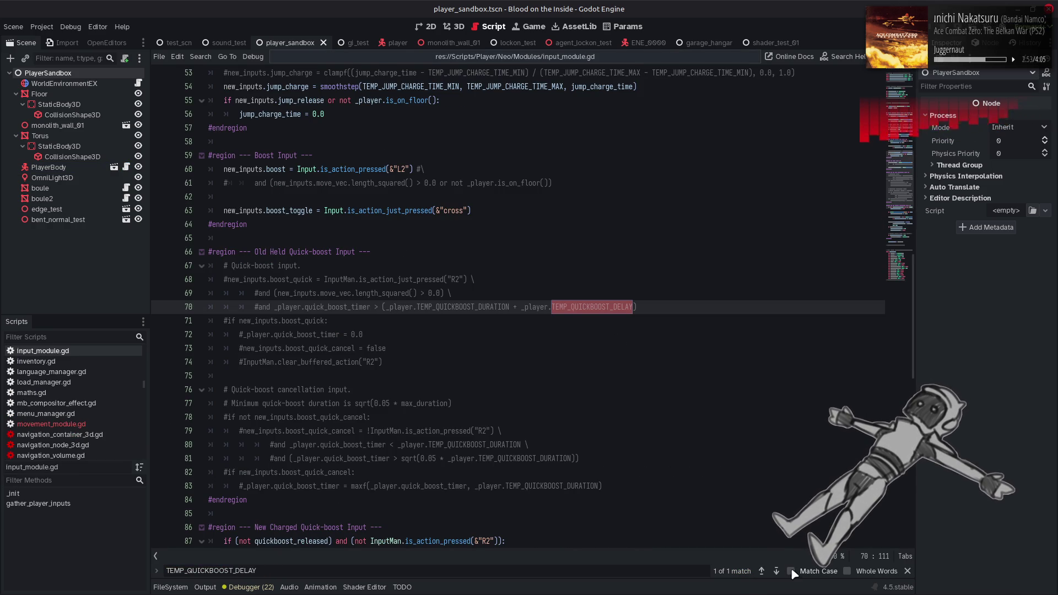
{"action": "key", "text": "Escape"}
{"action": "scroll", "coordinate": [613, 404], "scroll_direction": "down", "scroll_amount": 3}
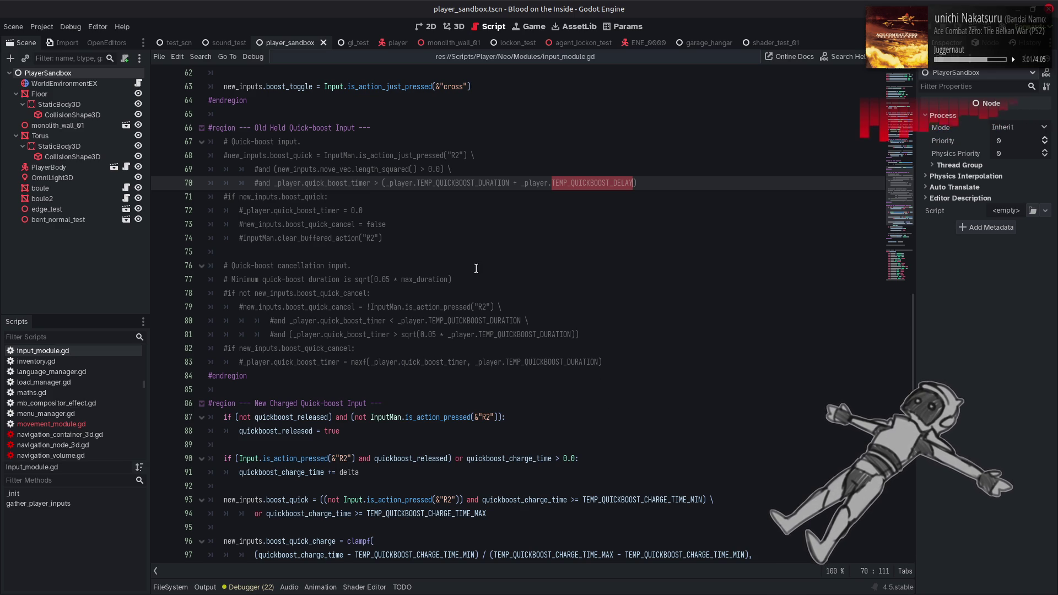
{"action": "scroll", "coordinate": [476, 268], "scroll_direction": "down", "scroll_amount": 3}
{"action": "scroll", "coordinate": [477, 269], "scroll_direction": "down", "scroll_amount": 1}
{"action": "mouse_move", "coordinate": [457, 248]}
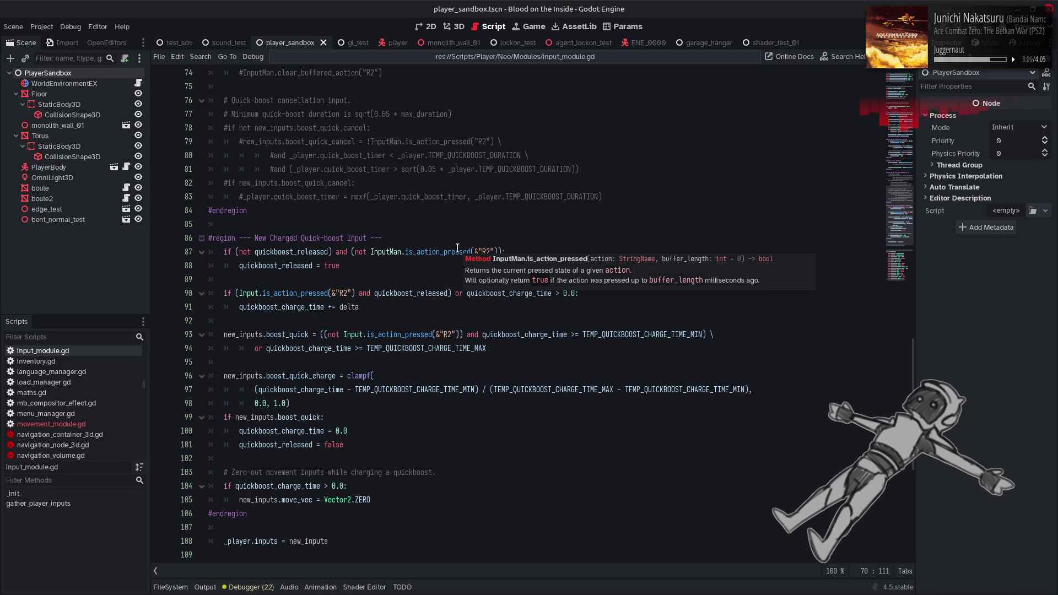
Step: Highlight TEMP_QUICKBOOST_DURATION uses and the delay reference at the end of line 70
{"action": "left_click", "coordinate": [531, 226]}
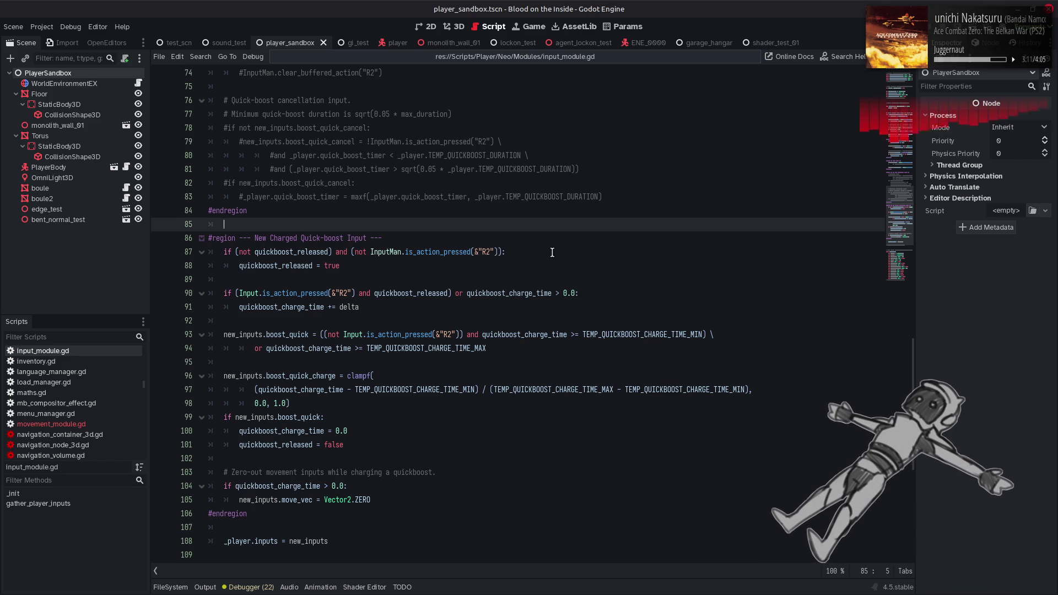
{"action": "scroll", "coordinate": [555, 265], "scroll_direction": "up", "scroll_amount": 2}
{"action": "scroll", "coordinate": [554, 264], "scroll_direction": "up", "scroll_amount": 3}
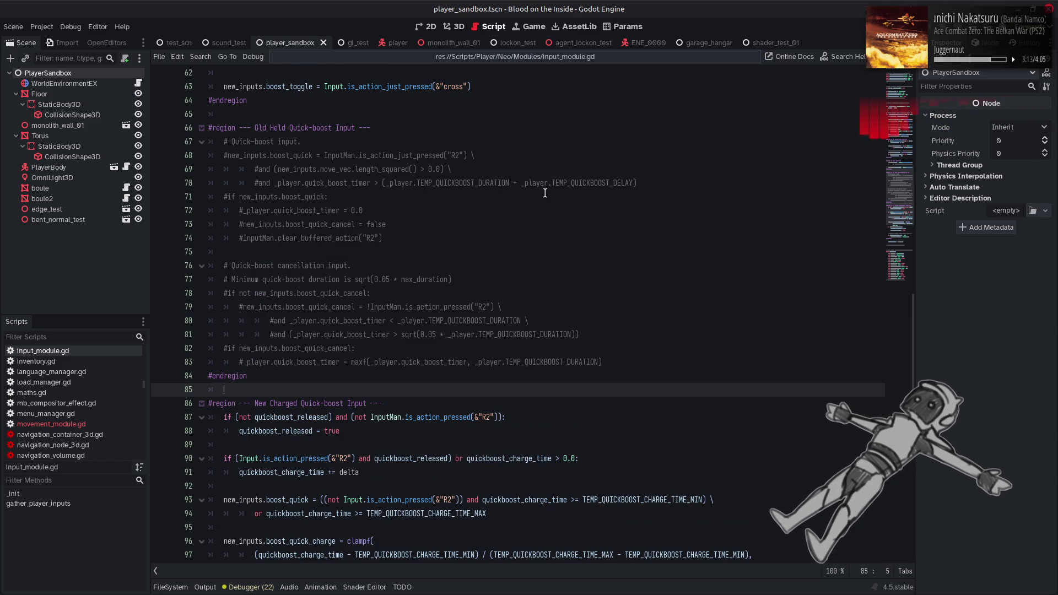
{"action": "double_click", "coordinate": [506, 183]}
{"action": "left_click", "coordinate": [510, 183]}
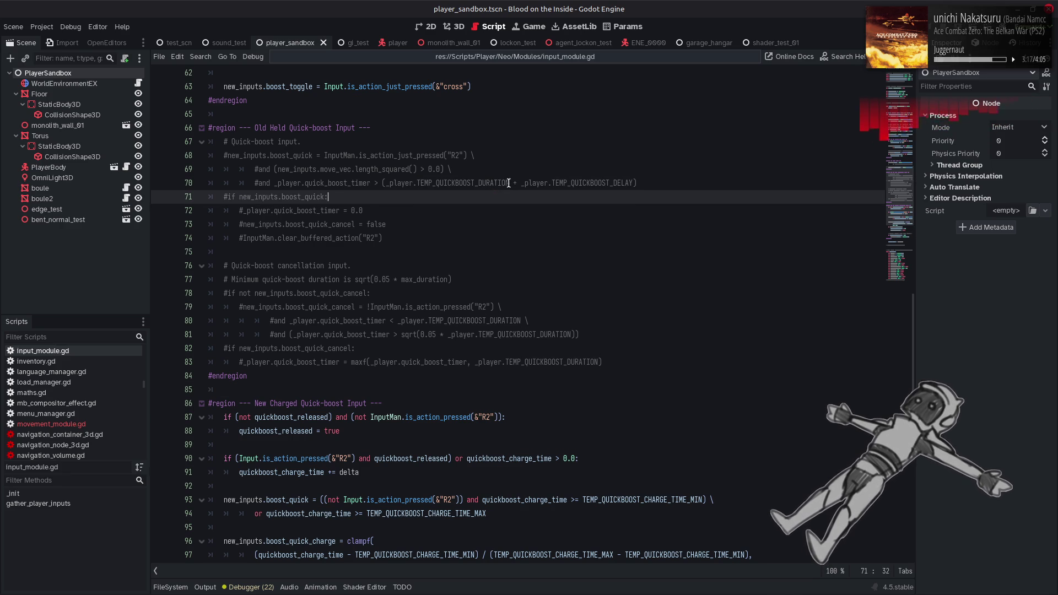
{"action": "left_click_drag", "start_coordinate": [521, 183], "coordinate": [645, 183]}
{"action": "left_click", "coordinate": [645, 183]}
Step: Switch to movement_module.gd and highlight quick_boost_time's uses on line 137
{"action": "left_click", "coordinate": [508, 57]}
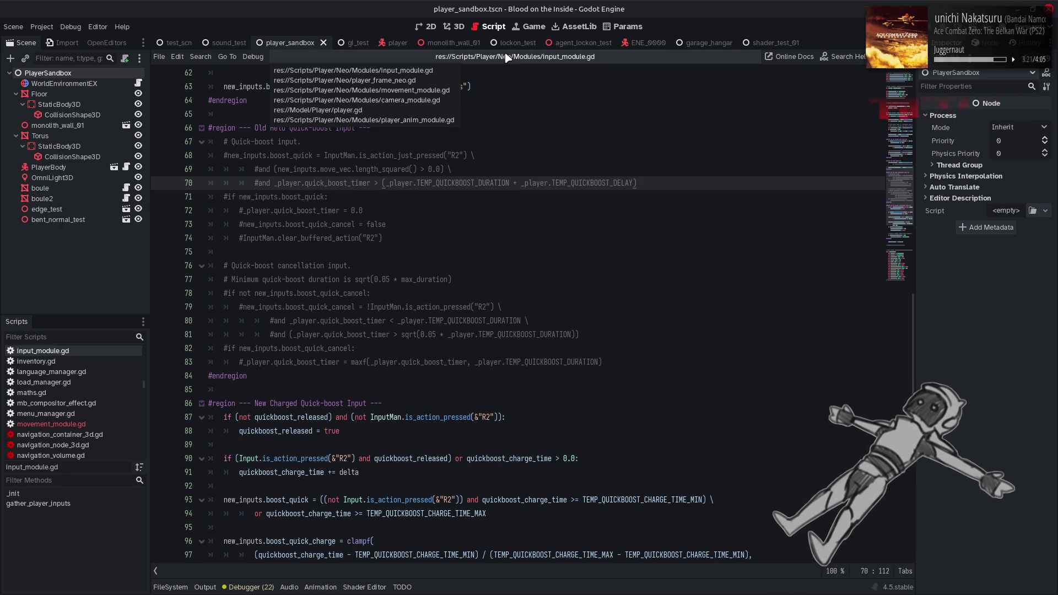
{"action": "left_click", "coordinate": [429, 90]}
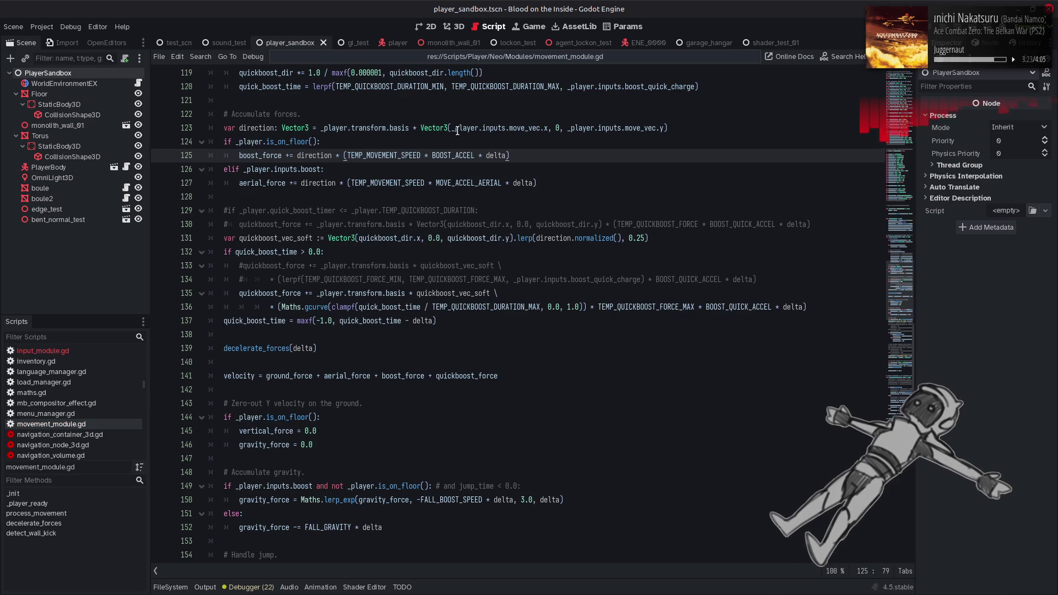
{"action": "left_click", "coordinate": [252, 321]}
{"action": "double_click", "coordinate": [251, 321]}
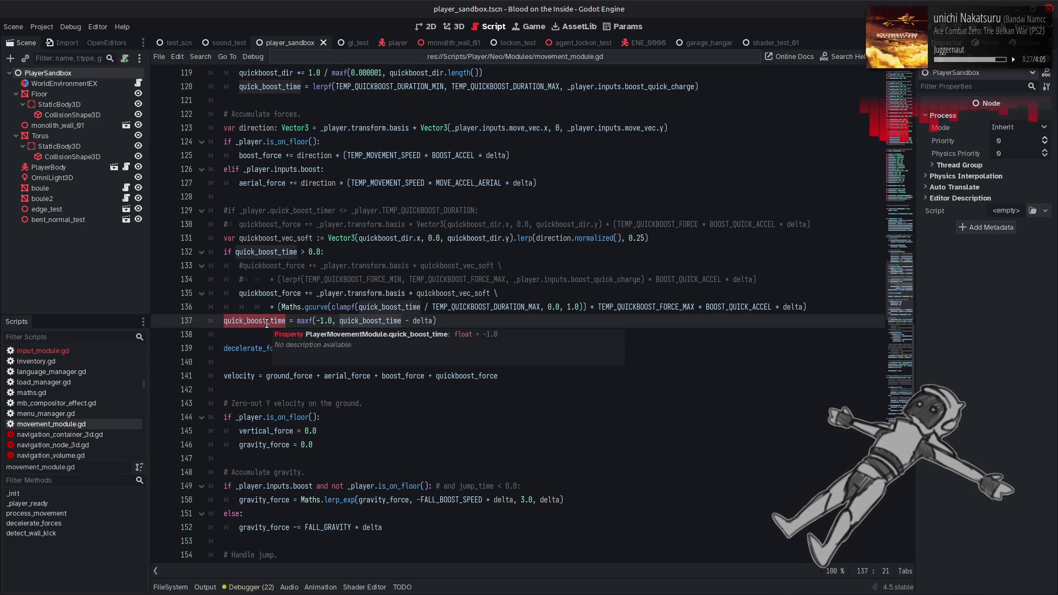